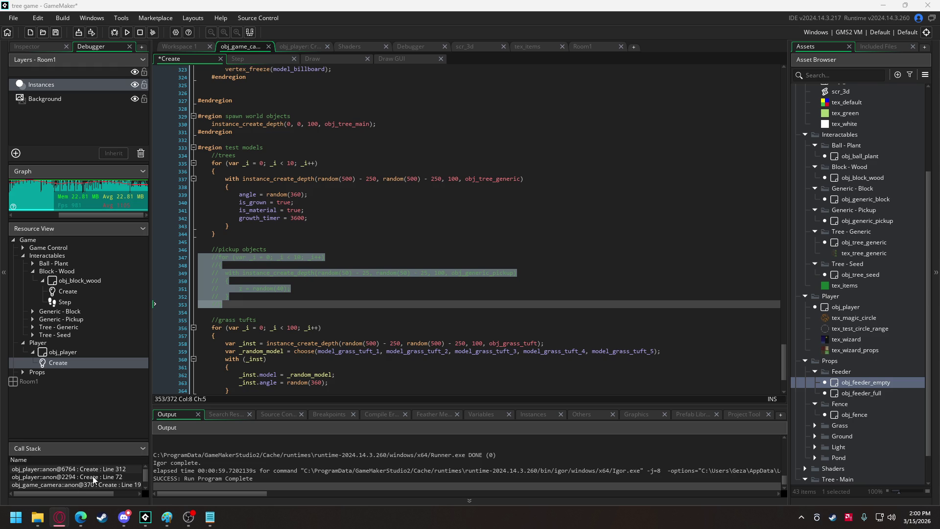
# - In Opera GX, search Google in a new tab for 'gamemaker find instances within range'
pyautogui.moveTo(89, 526)
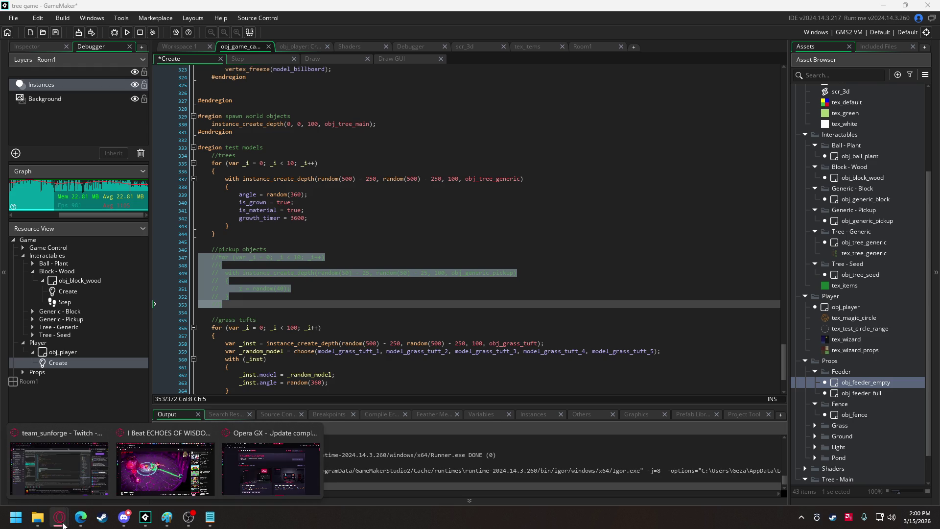
pyautogui.click(150, 484)
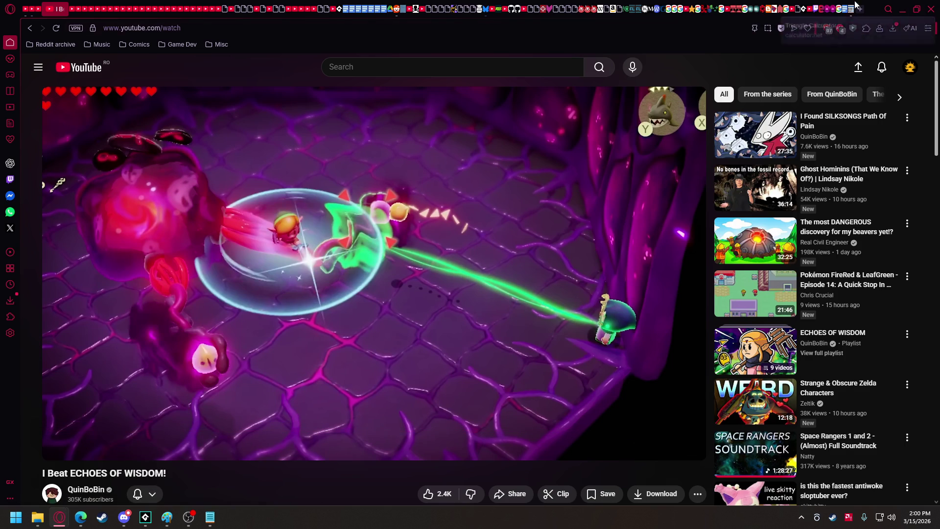
pyautogui.click(10, 75)
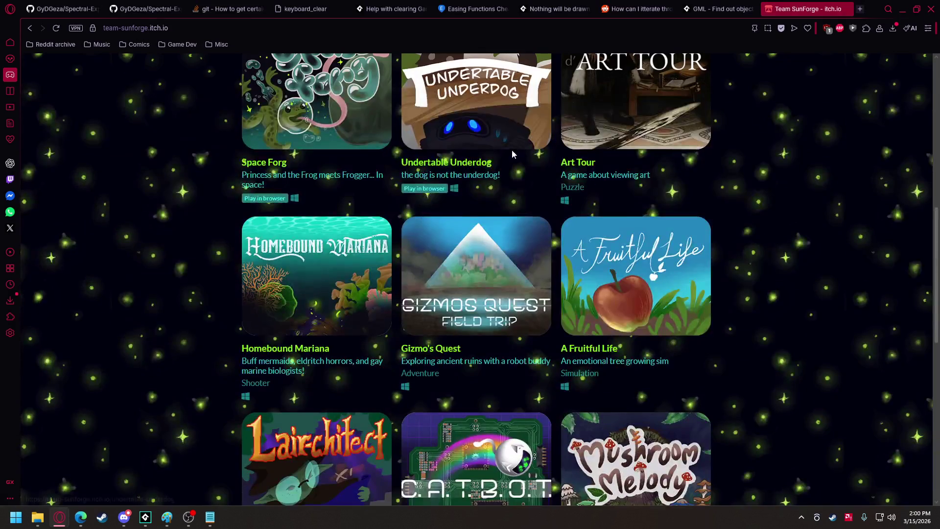
pyautogui.click(860, 9)
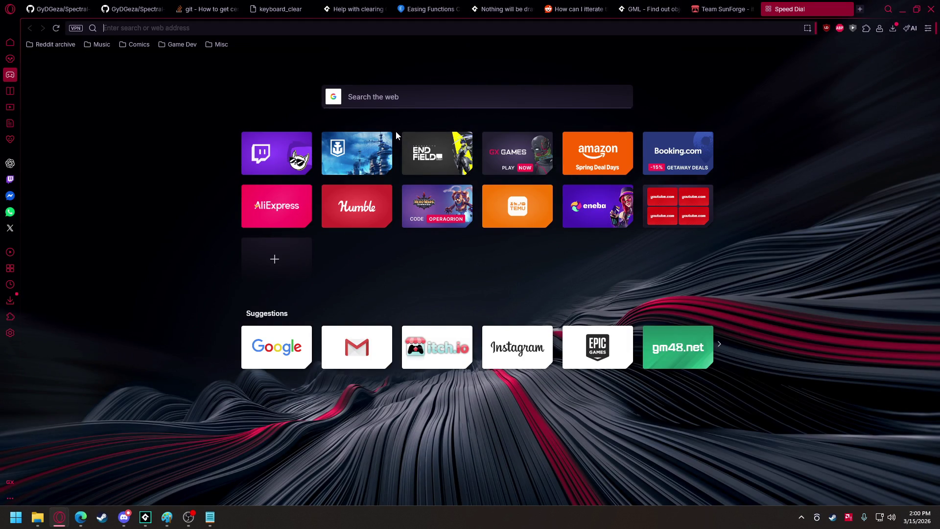
pyautogui.click(406, 98)
pyautogui.write('ga')
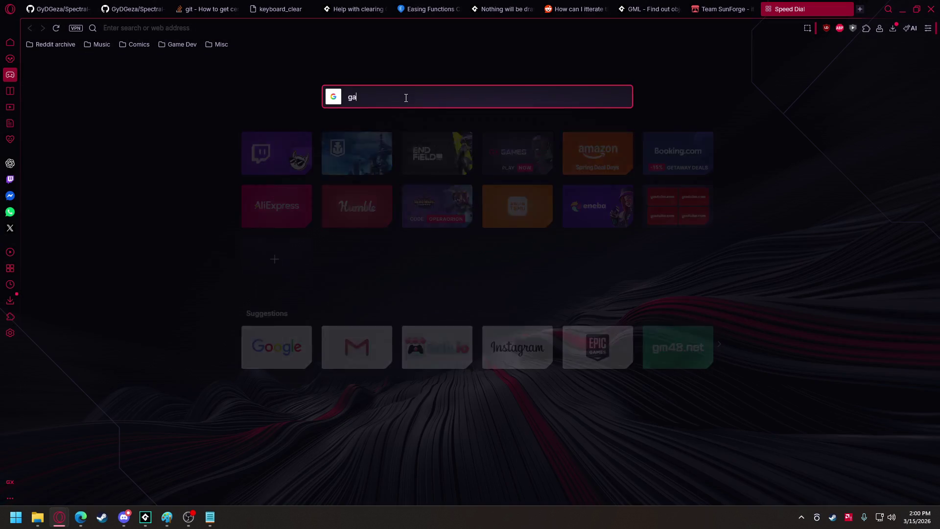
pyautogui.write('memaker ')
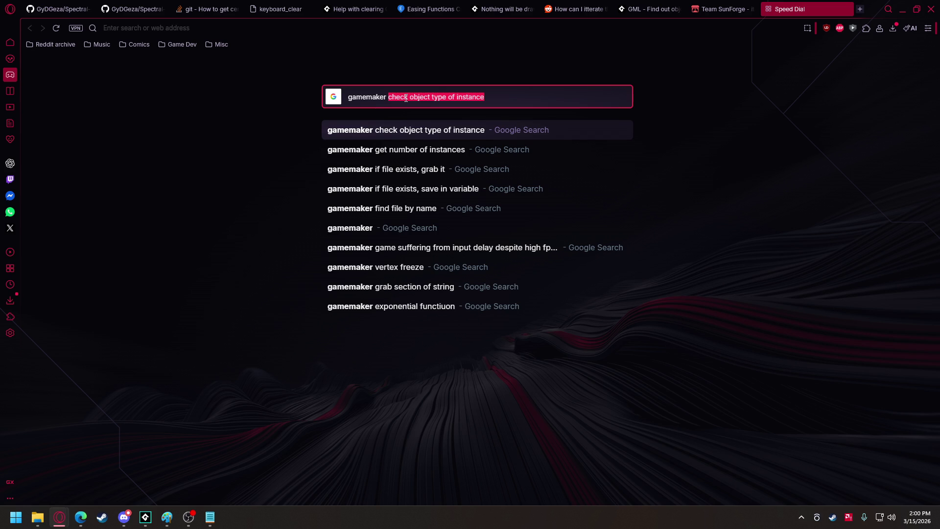
pyautogui.write('find ')
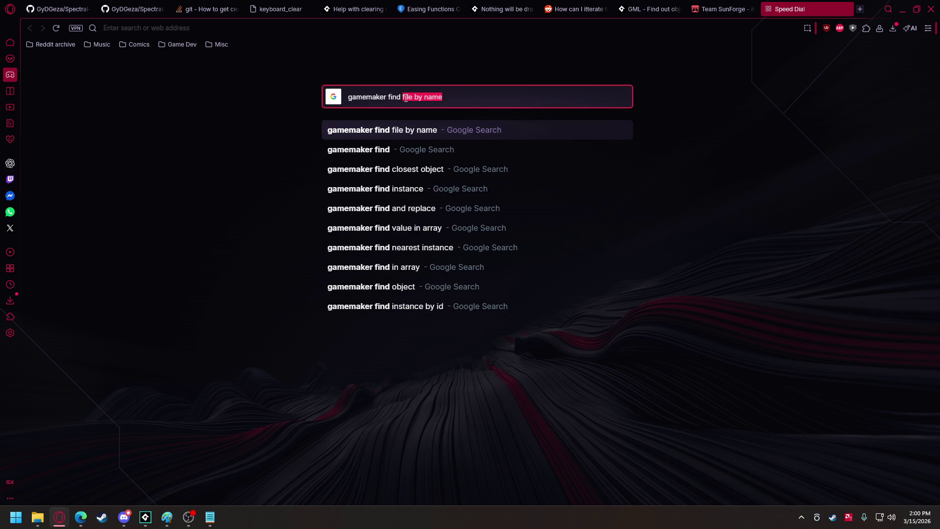
pyautogui.write('instances within ')
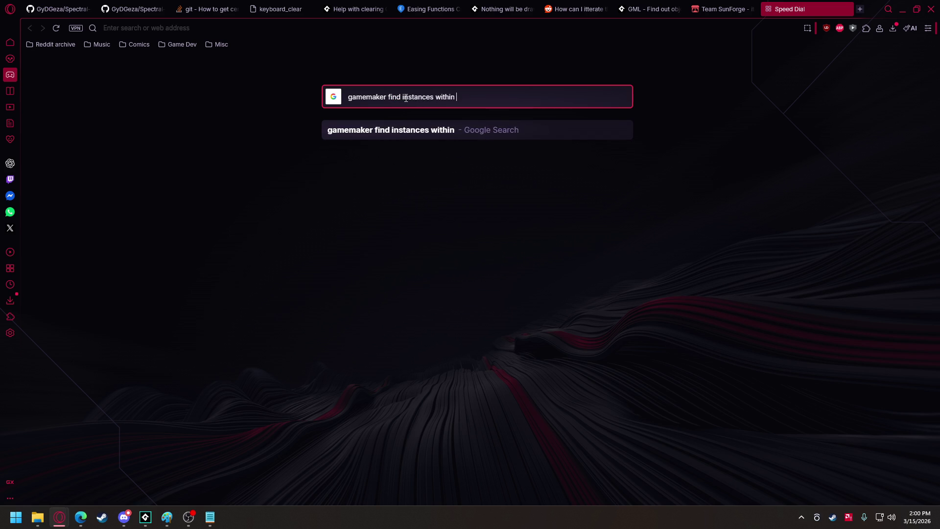
pyautogui.write('range')
pyautogui.press('Return')
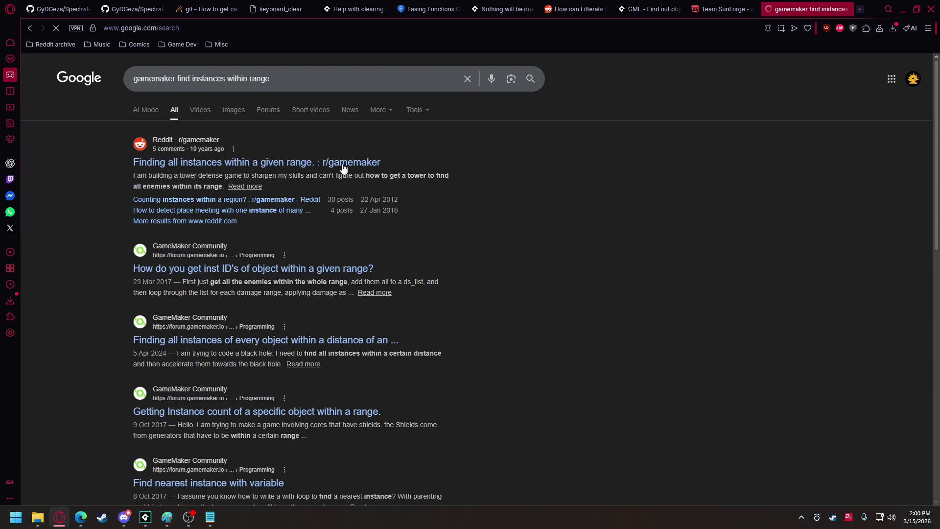
pyautogui.click(325, 161)
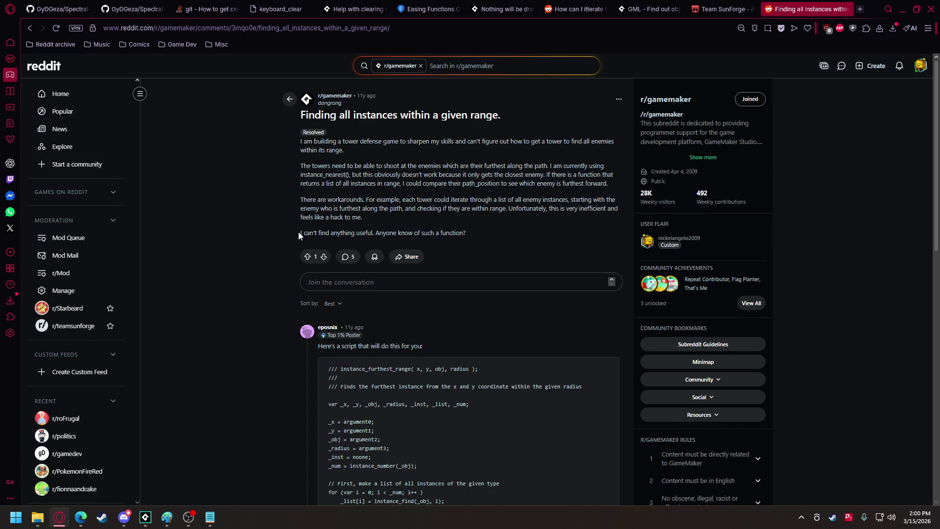
pyautogui.scroll(-3, 267, 233)
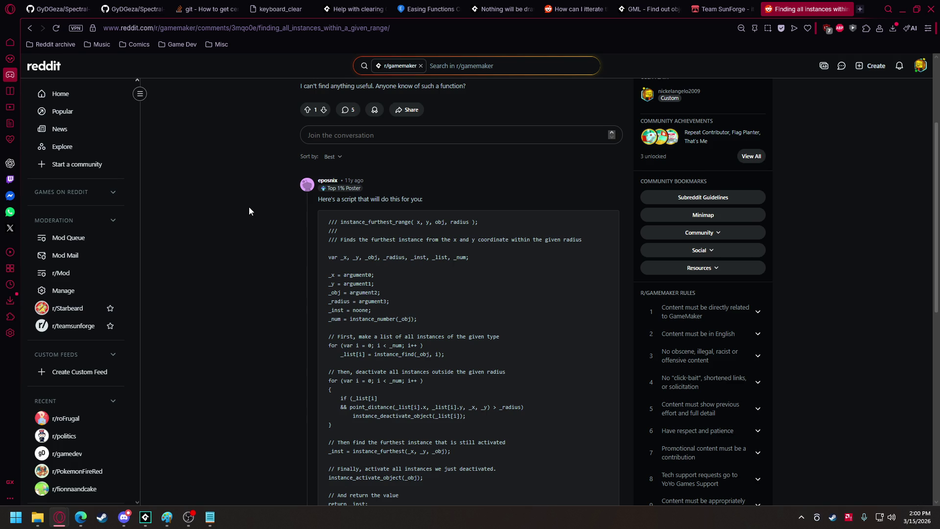
pyautogui.scroll(-6, 244, 204)
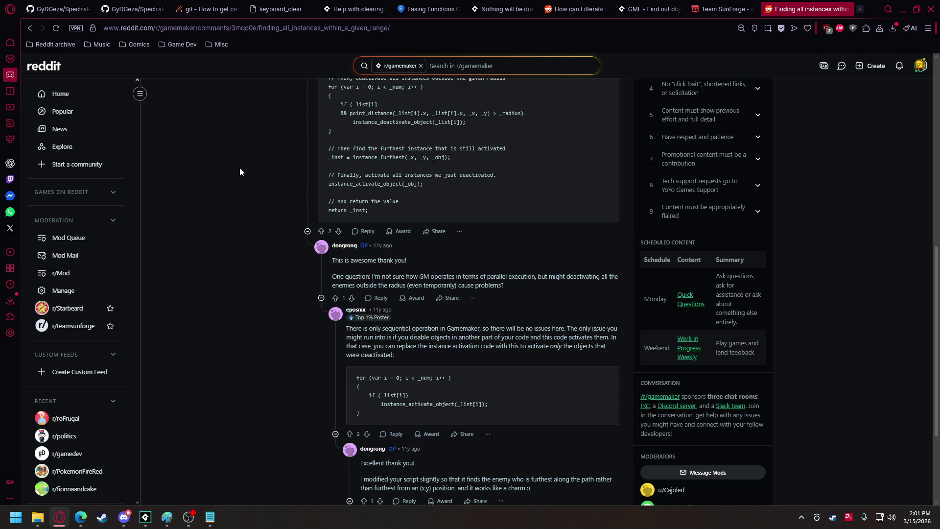
pyautogui.click(29, 33)
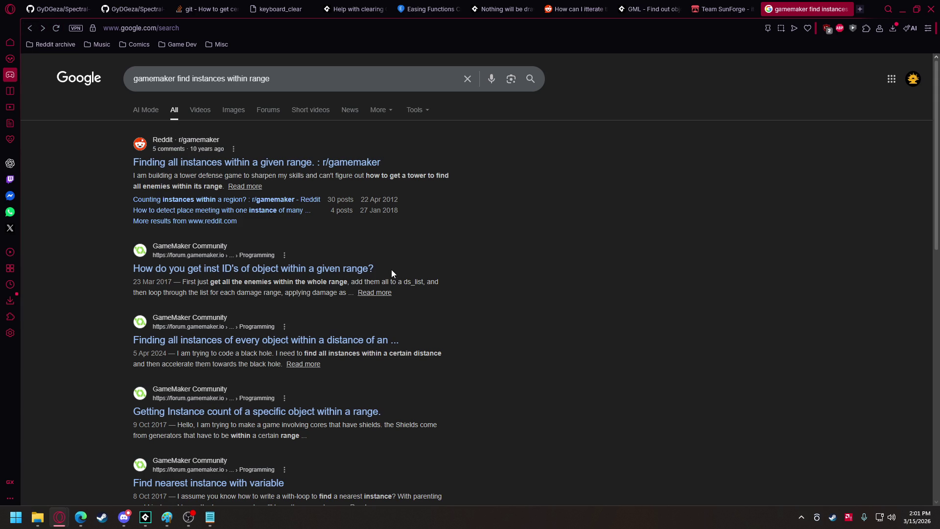
# - Open the 'Getting Instance count' forum thread, copy the reply's example loop, and return to GameMaker
pyautogui.click(332, 413)
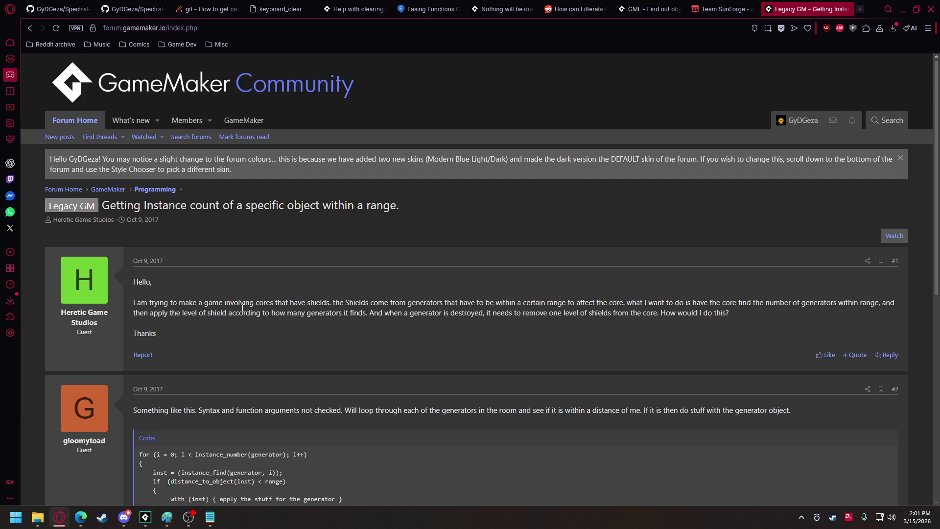
pyautogui.scroll(-3, 250, 293)
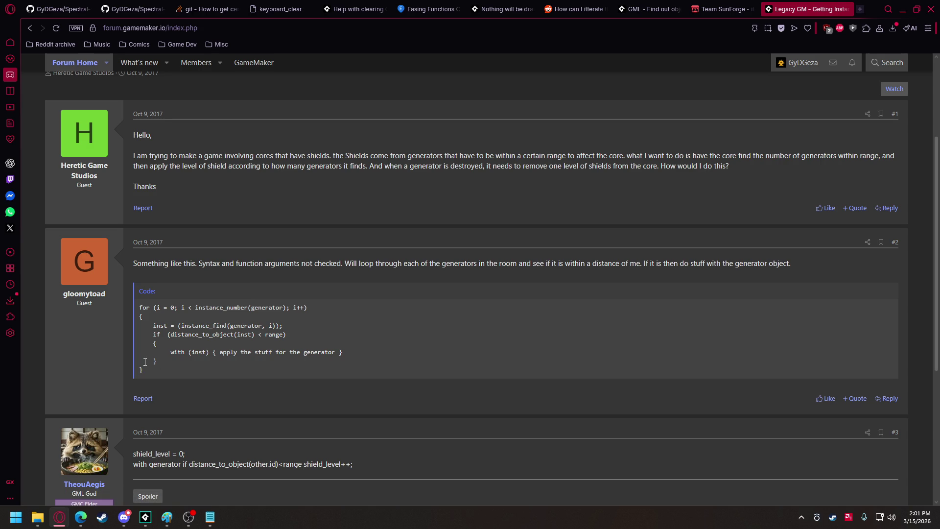
pyautogui.moveTo(138, 307); pyautogui.dragTo(139, 308)
pyautogui.hotkey('ctrl', 'c')
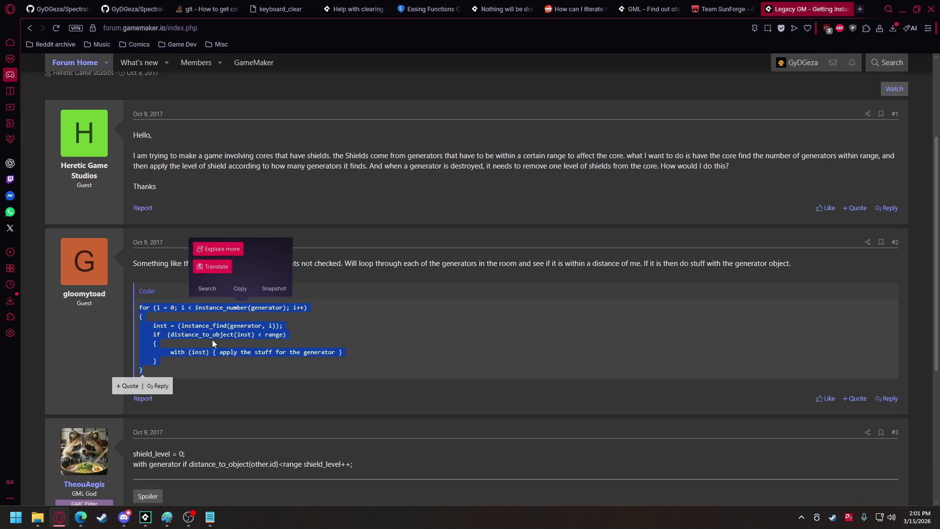
pyautogui.moveTo(141, 520)
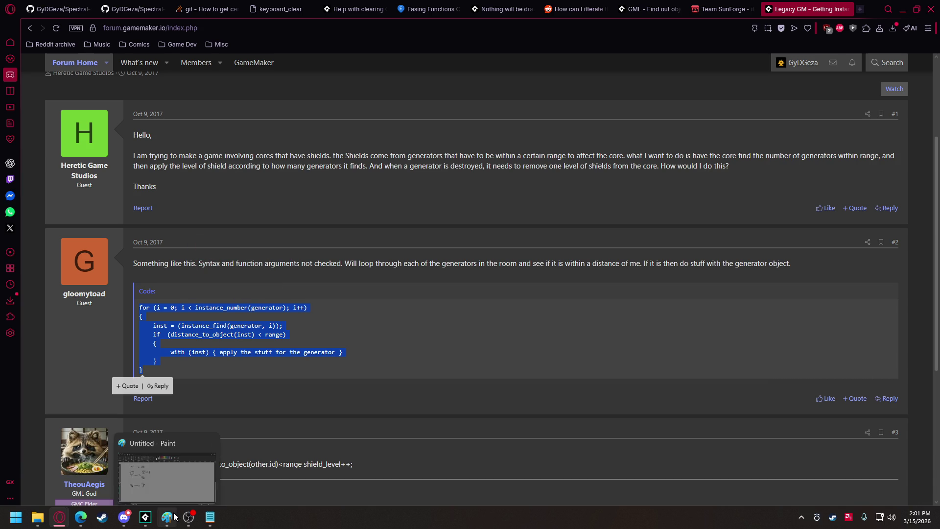
pyautogui.click(141, 519)
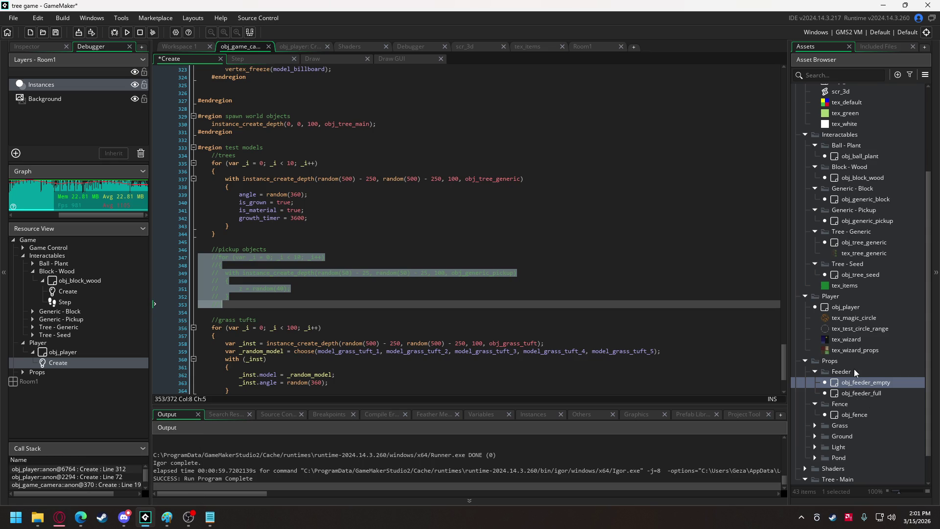
# - Paste the copied for-loop under the tree count comment in obj_tree_main's check_growth and indent its body
pyautogui.scroll(-2, 854, 423)
pyautogui.doubleClick(855, 456)
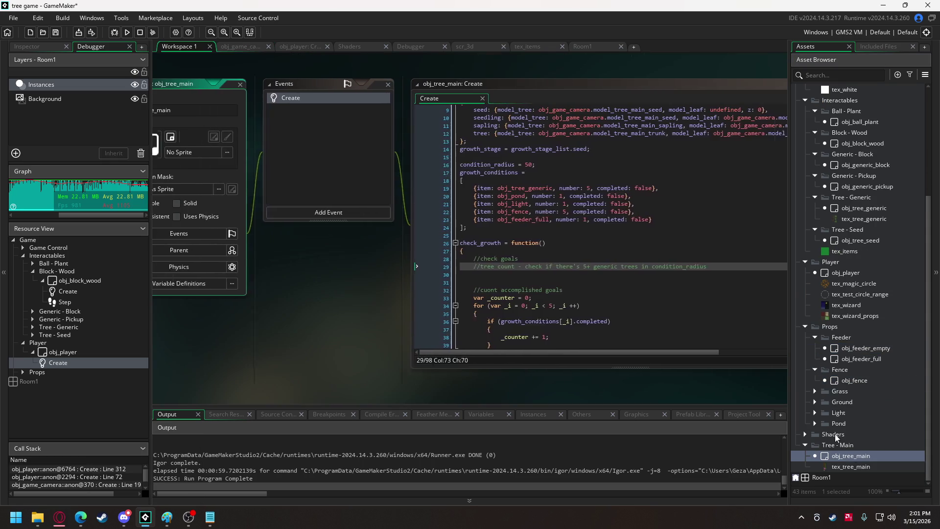
pyautogui.click(551, 274)
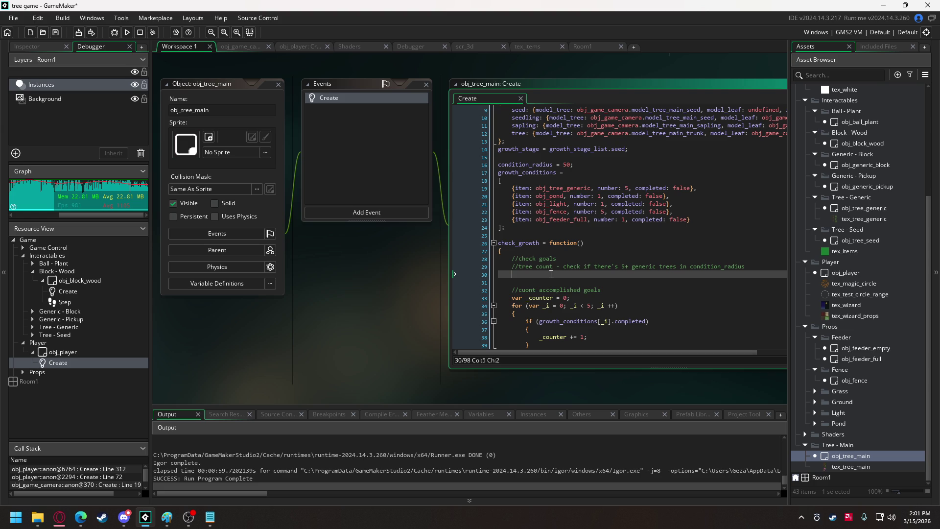
pyautogui.hotkey('ctrl', 'v')
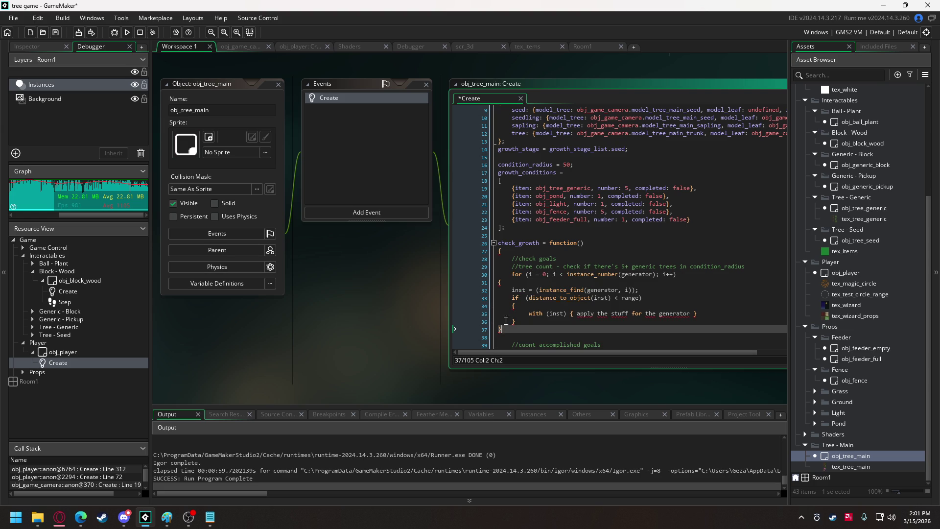
pyautogui.moveTo(502, 329); pyautogui.dragTo(500, 283)
pyautogui.press('Tab')
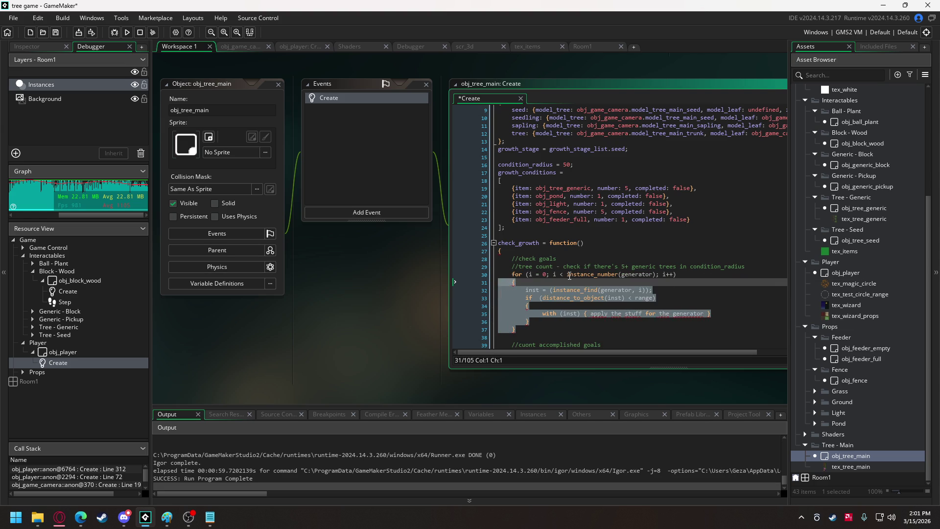
# - Give obj_tree_main's Create code its own full-size editor tab beside obj_player's
pyautogui.click(566, 275)
pyautogui.scroll(-2, 567, 274)
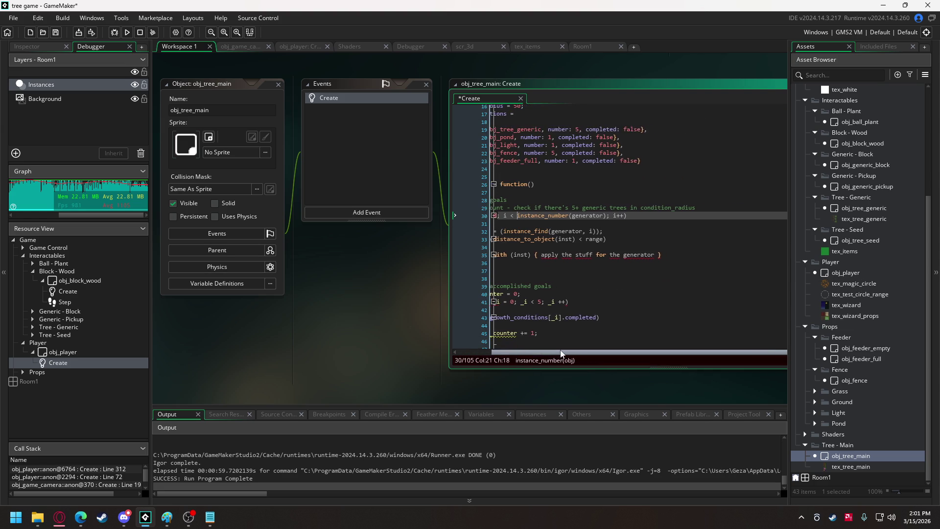
pyautogui.click(620, 240)
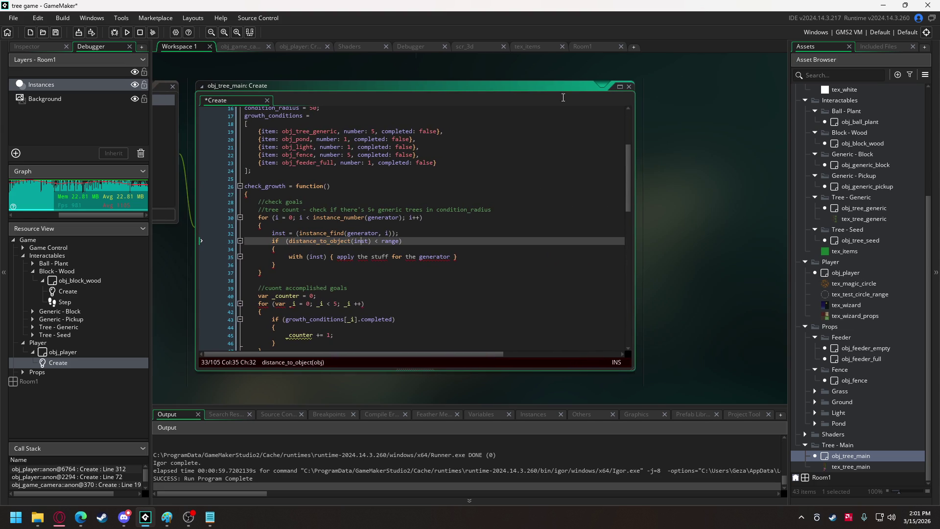
pyautogui.click(618, 89)
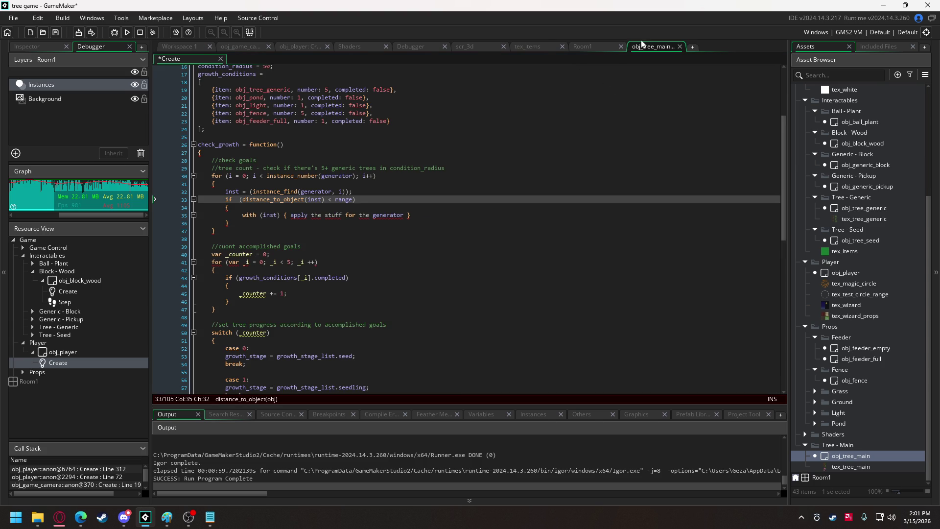
pyautogui.moveTo(645, 46); pyautogui.dragTo(355, 49)
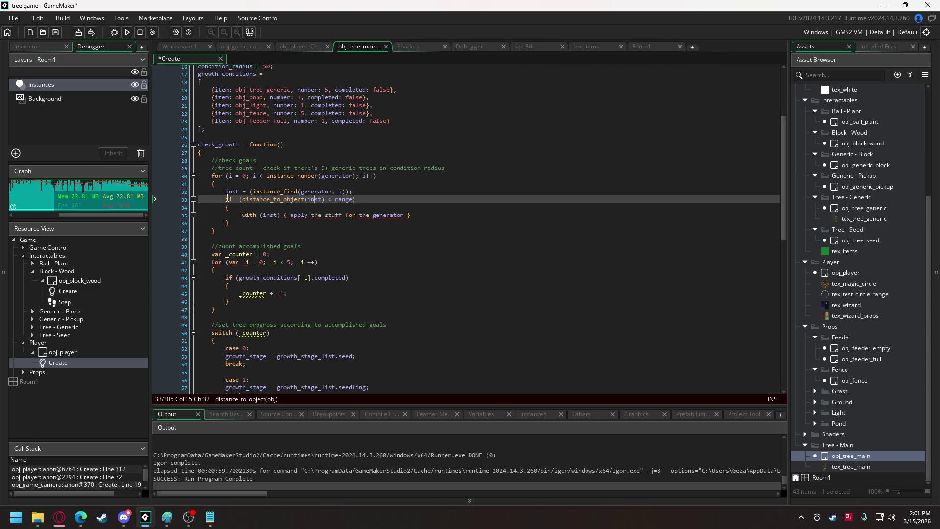
pyautogui.click(231, 175)
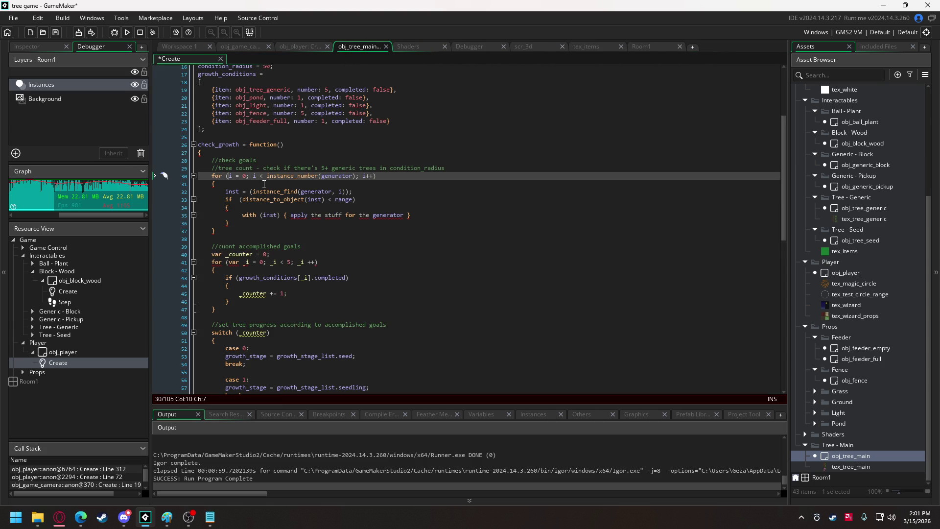
# - Rename counter i to _i in the loop header and instance_find, and add _end_i to the header
pyautogui.write('_')
pyautogui.click(256, 176)
pyautogui.write('_')
pyautogui.click(369, 175)
pyautogui.write('_i')
pyautogui.click(339, 191)
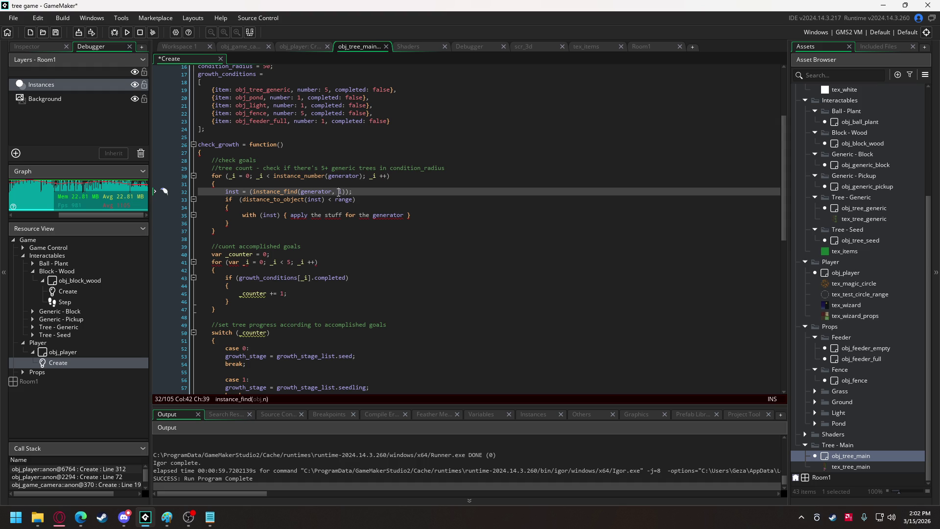
pyautogui.write('i')
pyautogui.click(249, 176)
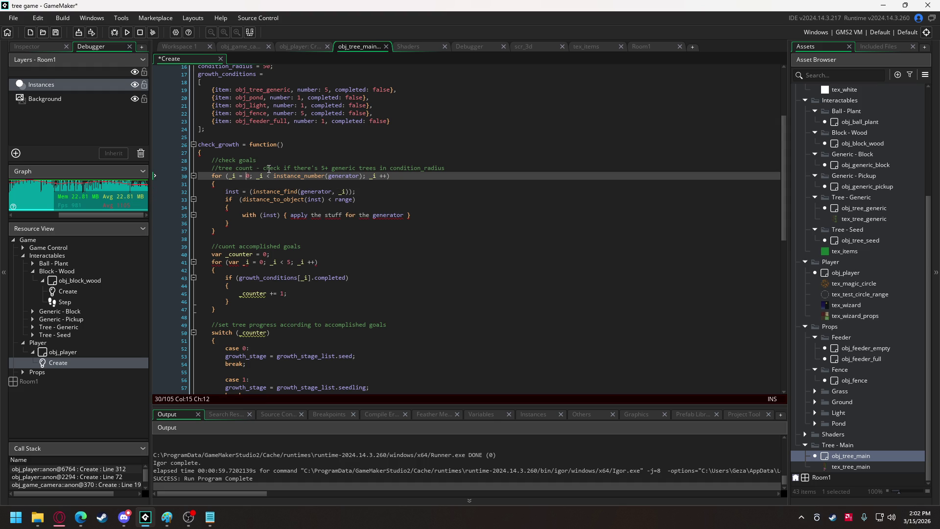
pyautogui.write('_end')
pyautogui.write('_i')
pyautogui.write('=')
pyautogui.write(',')
# - Initialise _end_i to instance_number(obj_tree_generic) and use _end_i as the loop's limit
pyautogui.press('Right')
pyautogui.press('Right')
pyautogui.press('Right')
pyautogui.write('instance_numb')
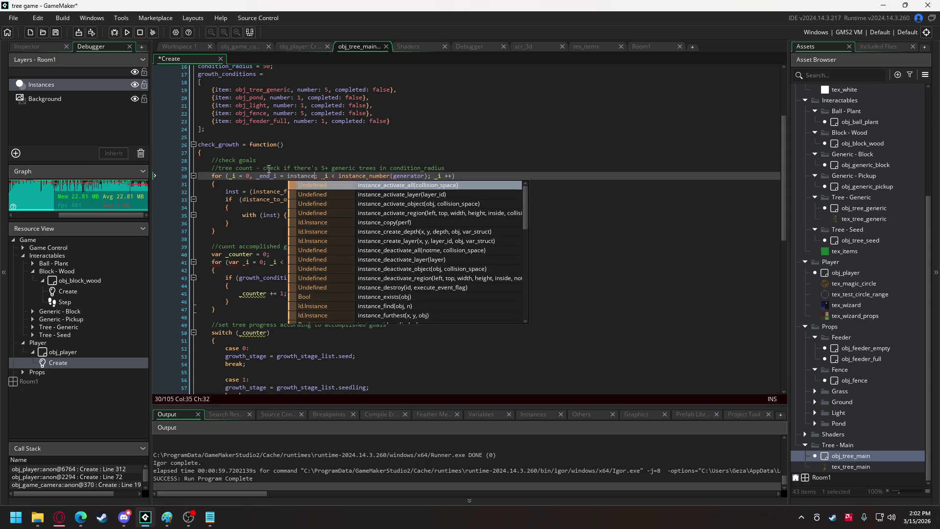
pyautogui.press('Return')
pyautogui.write('(tre')
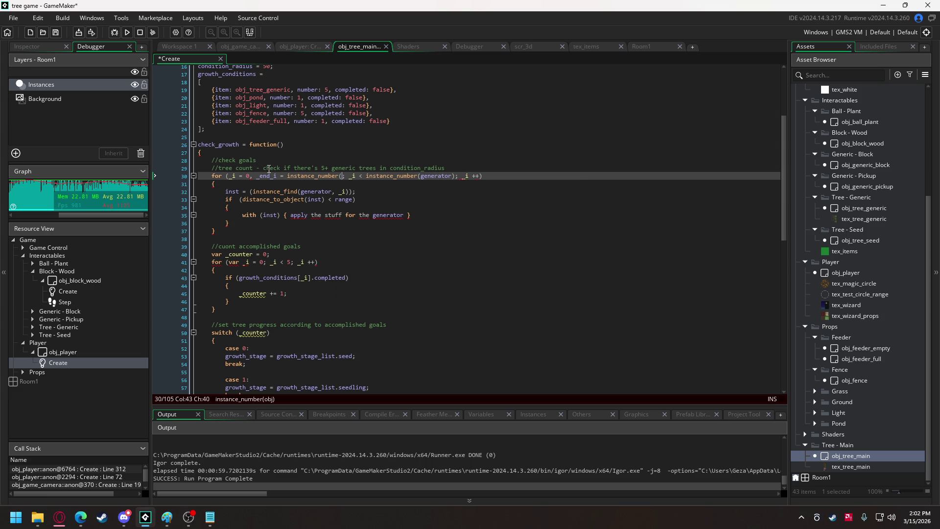
pyautogui.write('e')
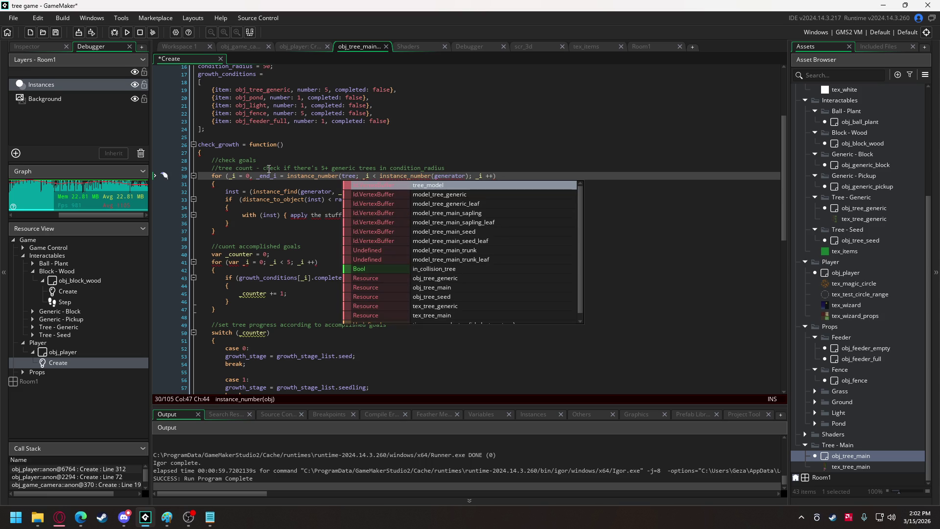
pyautogui.press('BackSpace')
pyautogui.press('BackSpace')
pyautogui.press('BackSpace')
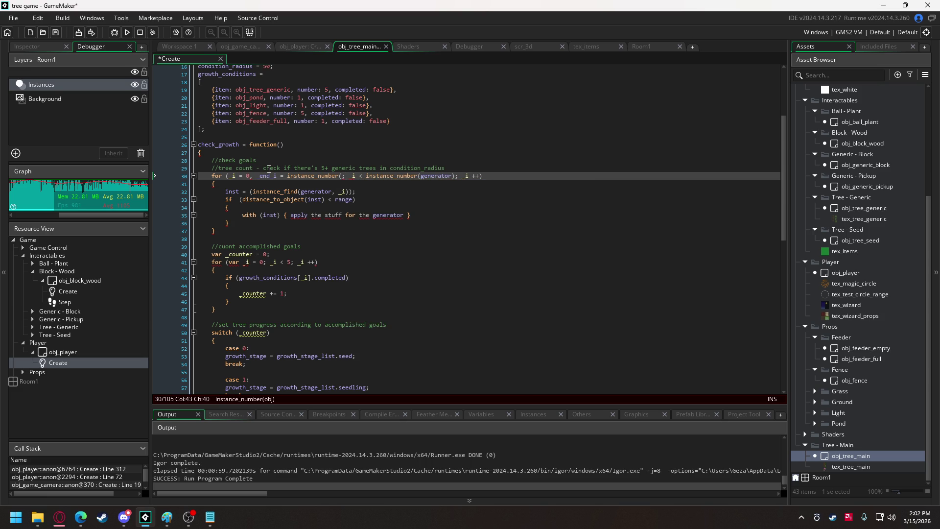
pyautogui.write('obj_tree')
pyautogui.press('Return')
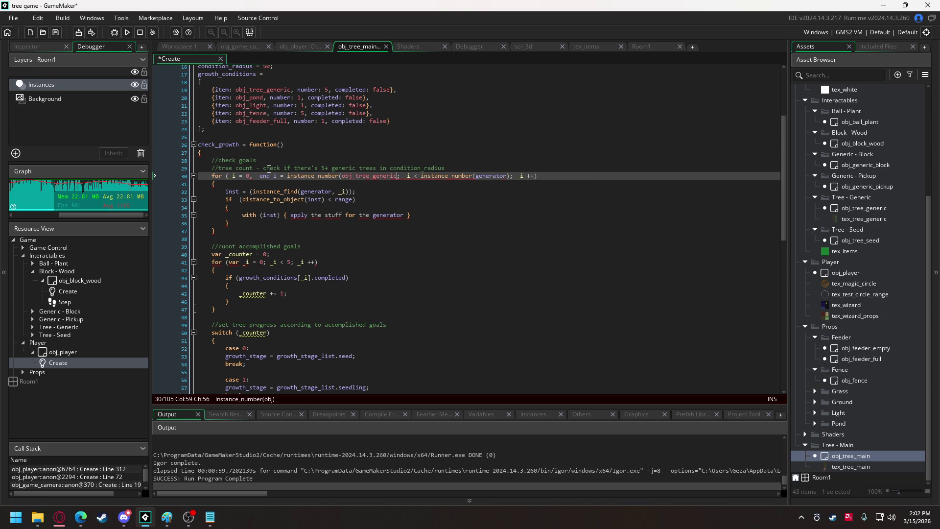
pyautogui.write(')')
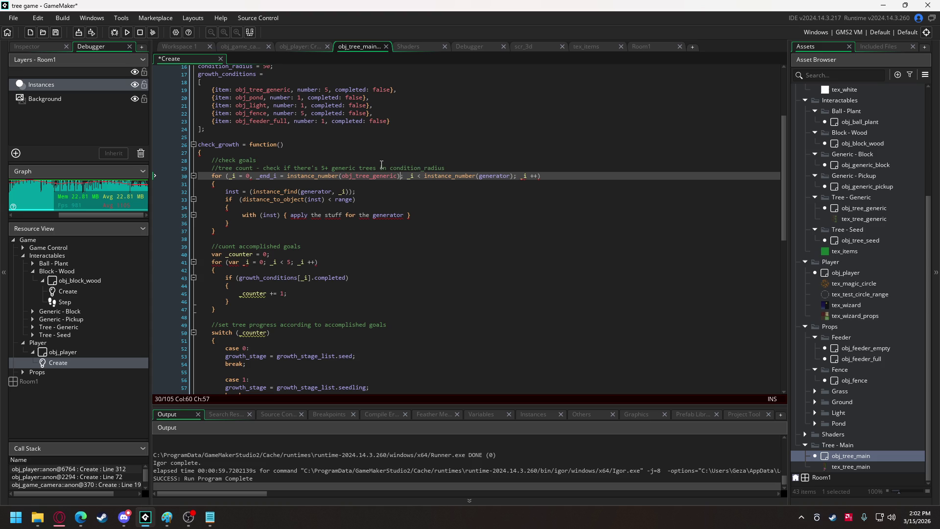
pyautogui.moveTo(425, 176); pyautogui.dragTo(492, 176)
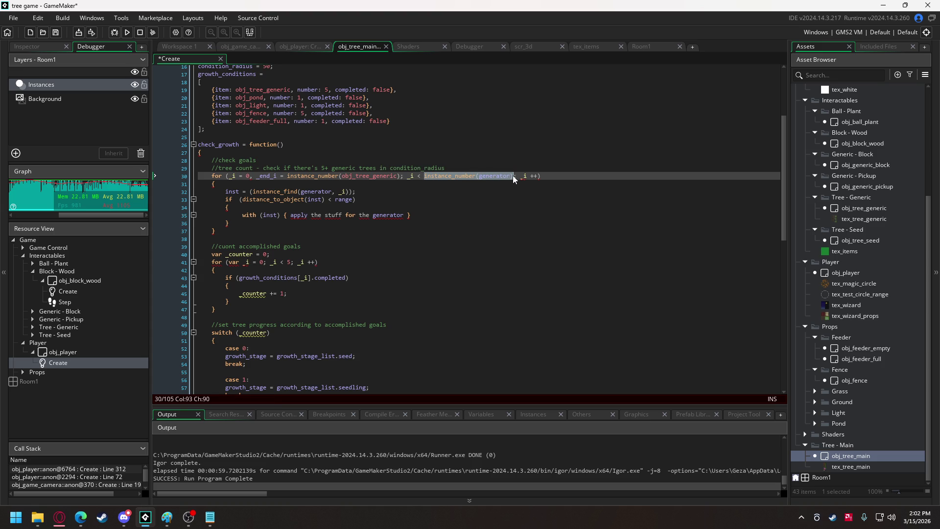
pyautogui.write('_end')
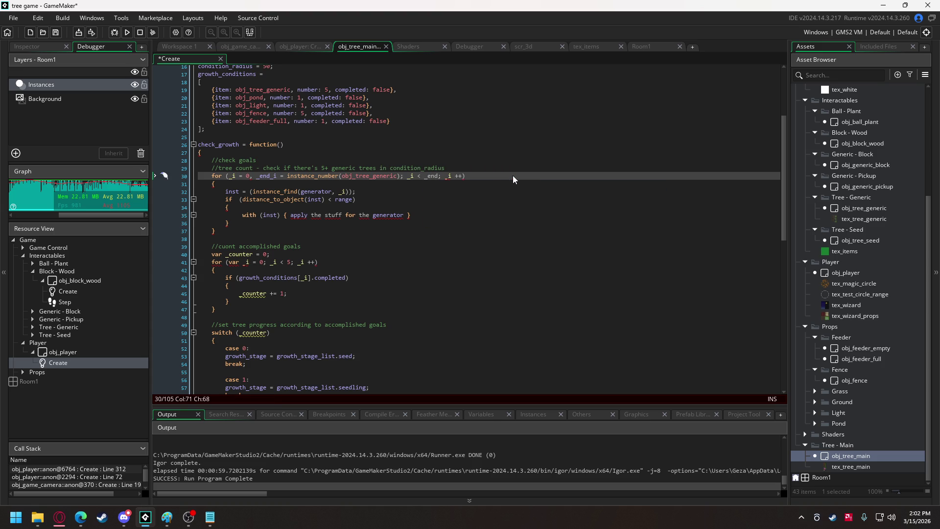
pyautogui.write('_i')
# - Declare _i and _inst with var, and use obj_tree_generic in the instance_find call
pyautogui.click(286, 177)
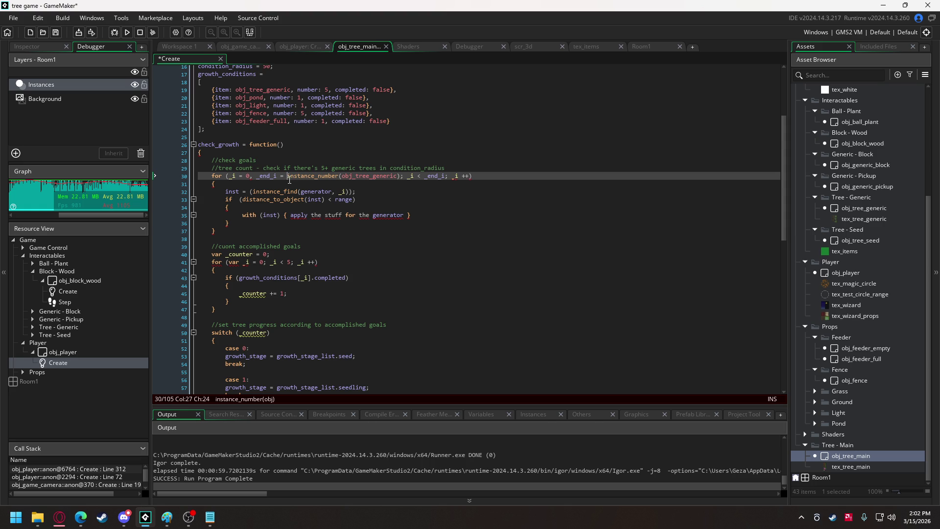
pyautogui.click(228, 177)
pyautogui.write('var')
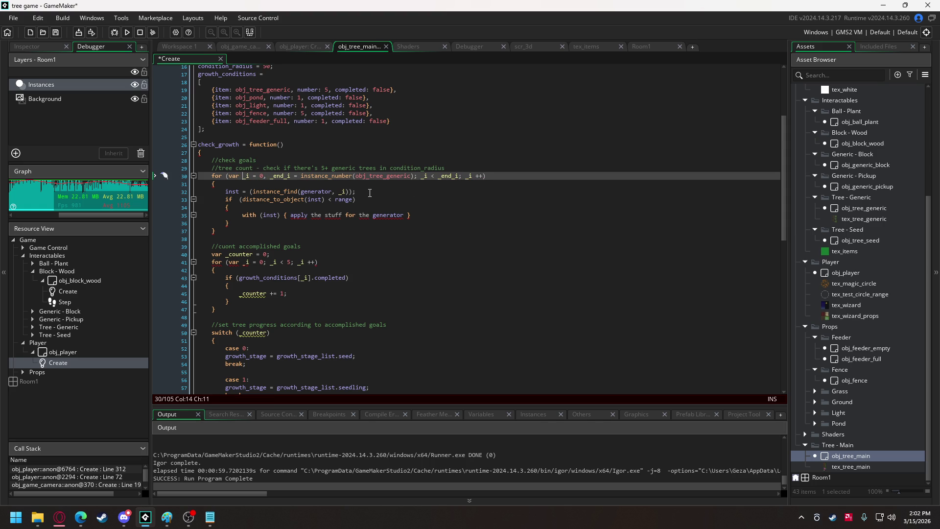
pyautogui.click(225, 192)
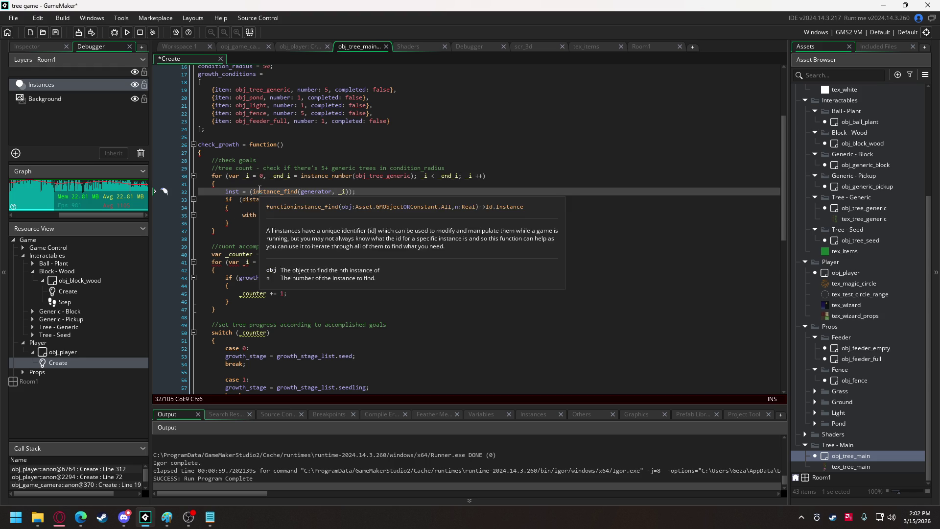
pyautogui.write('var _')
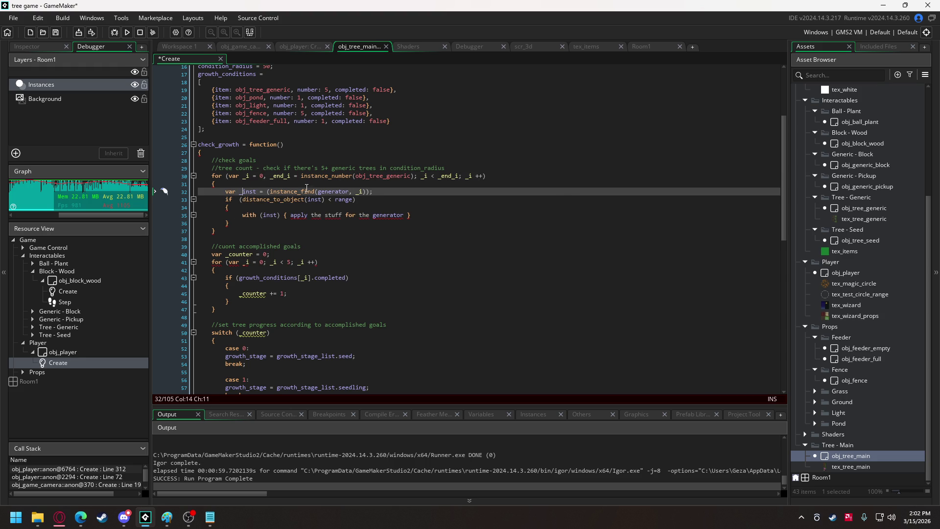
pyautogui.doubleClick(379, 178)
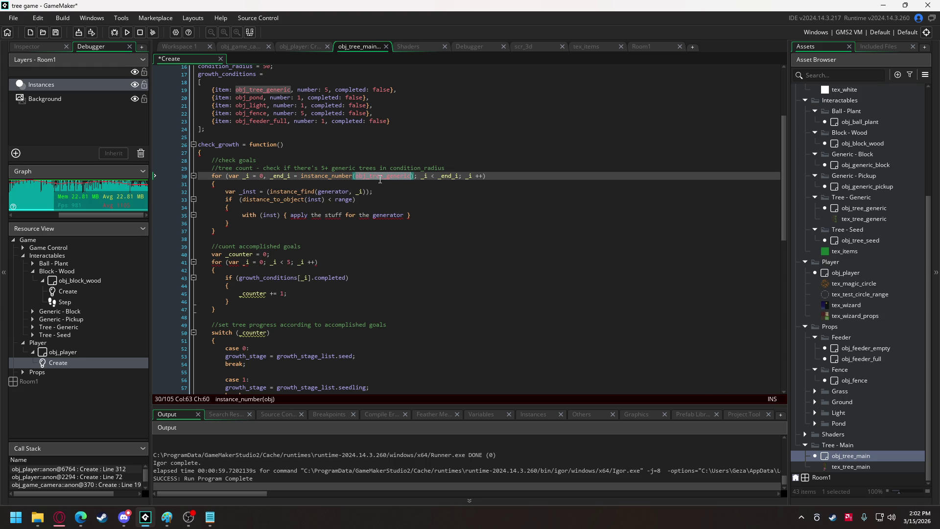
pyautogui.hotkey('ctrl', 'c')
pyautogui.doubleClick(333, 192)
pyautogui.hotkey('ctrl', 'v')
pyautogui.click(308, 200)
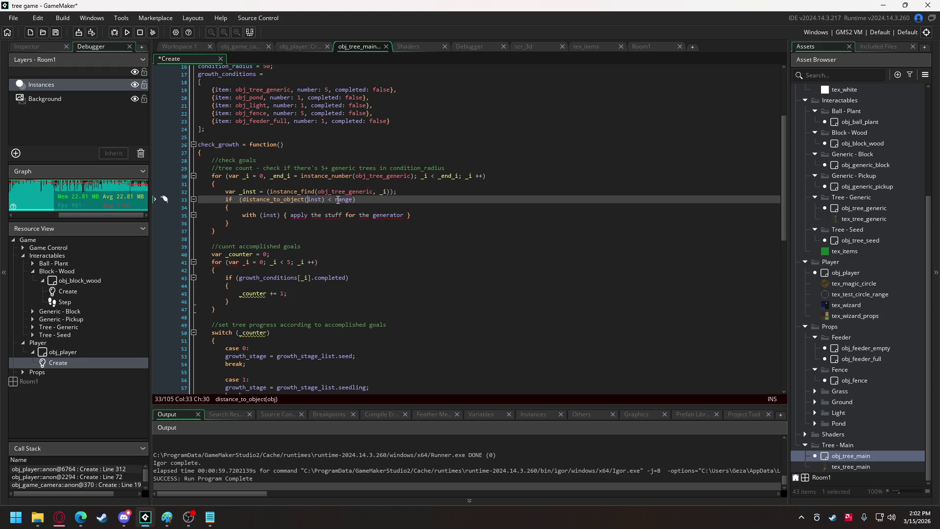
pyautogui.write('_')
# - Replace range with condition_radius in the distance check and delete the placeholder with-statement
pyautogui.scroll(1, 271, 133)
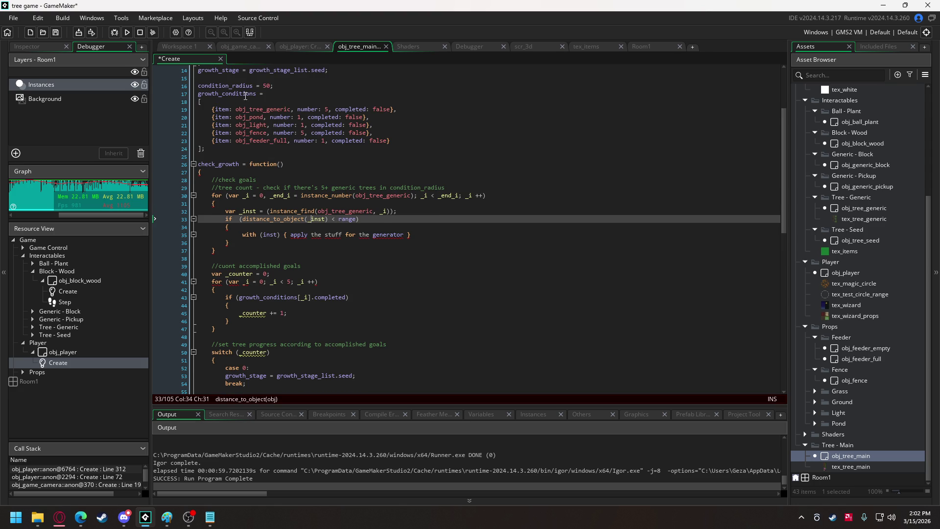
pyautogui.doubleClick(245, 86)
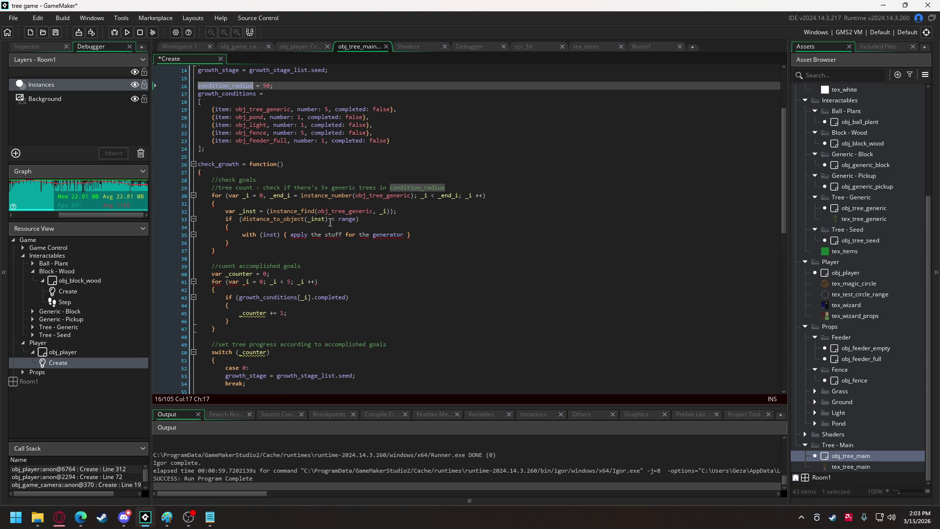
pyautogui.moveTo(368, 215)
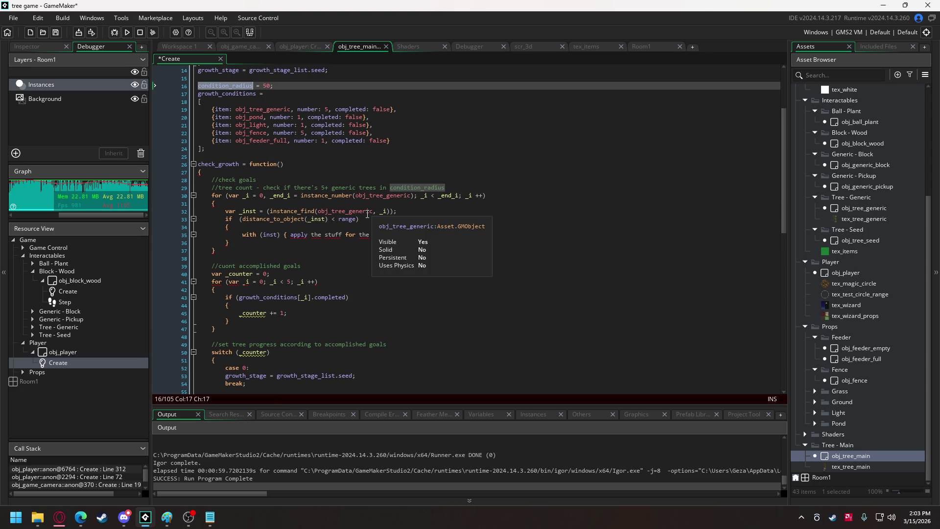
pyautogui.doubleClick(342, 220)
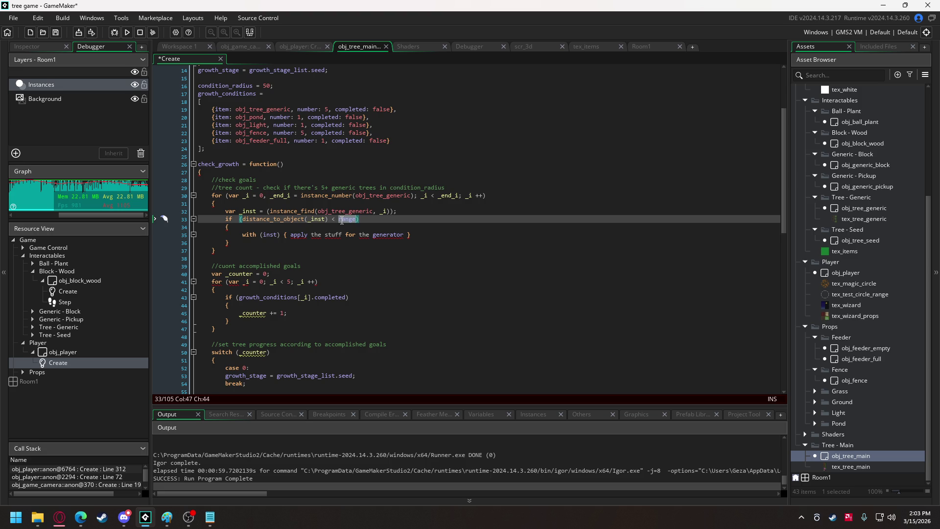
pyautogui.hotkey('ctrl', 'v')
pyautogui.moveTo(243, 237); pyautogui.dragTo(424, 240)
pyautogui.press('BackSpace')
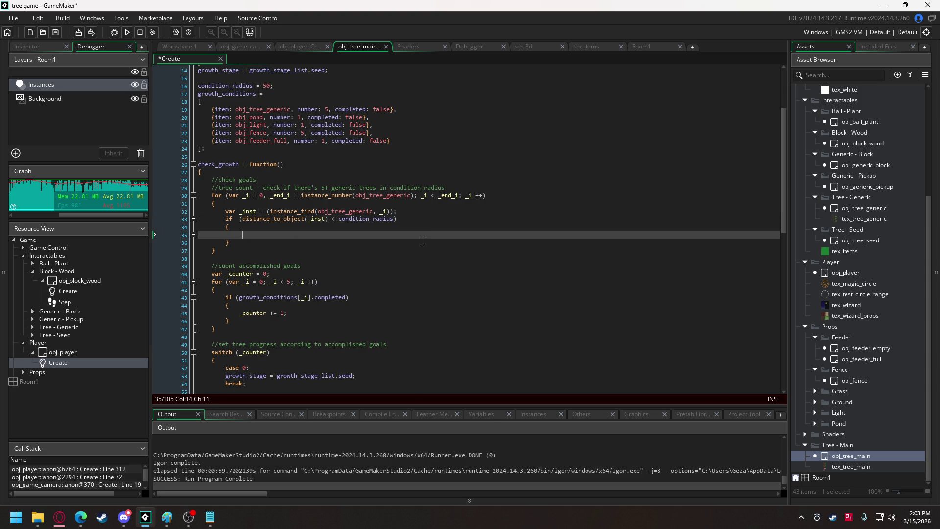
# - Add 'var _tree_count = 0;' below the tree count comment
pyautogui.click(450, 187)
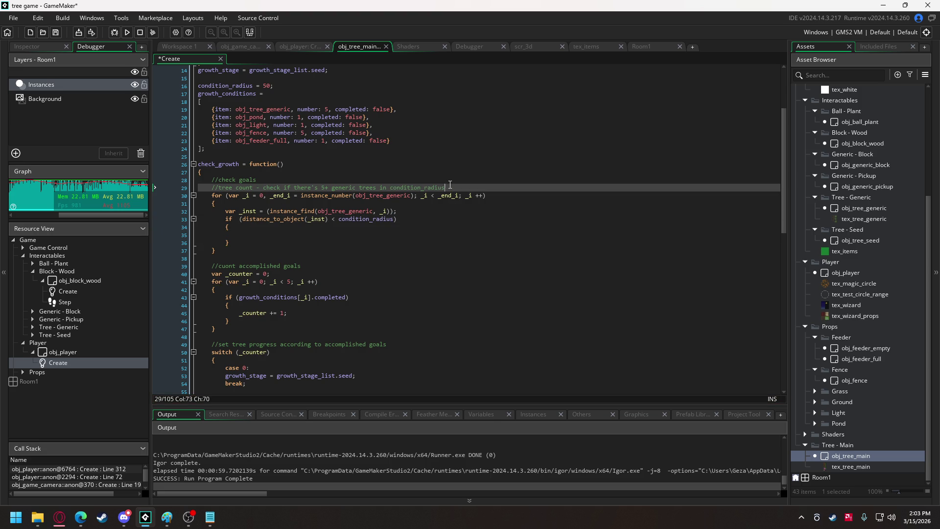
pyautogui.press('Return')
pyautogui.write('var')
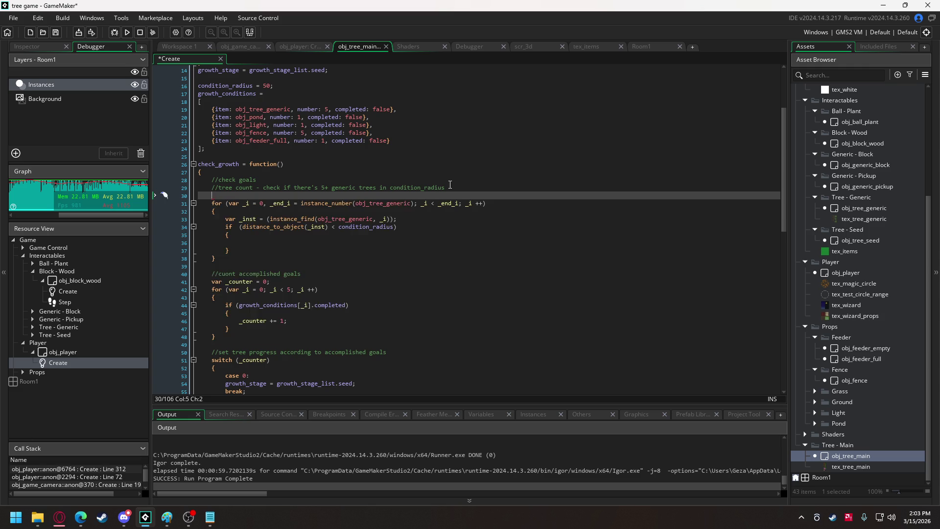
pyautogui.write(' _tree_cu')
pyautogui.press('BackSpace')
pyautogui.write('ount')
pyautogui.write(' = 0;')
# - Add '_tree_count += 1;' inside the distance if-block
pyautogui.doubleClick(247, 196)
pyautogui.hotkey('ctrl', 'c')
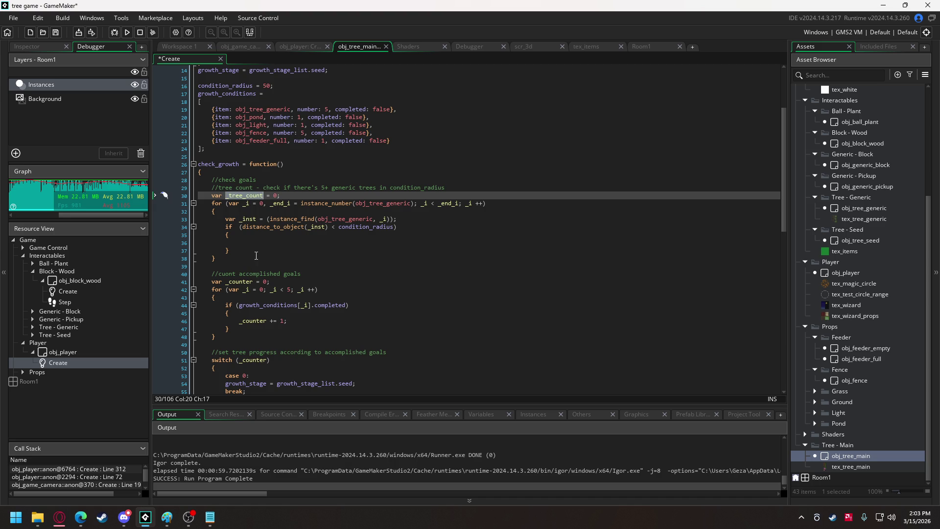
pyautogui.click(299, 242)
pyautogui.hotkey('ctrl', 'v')
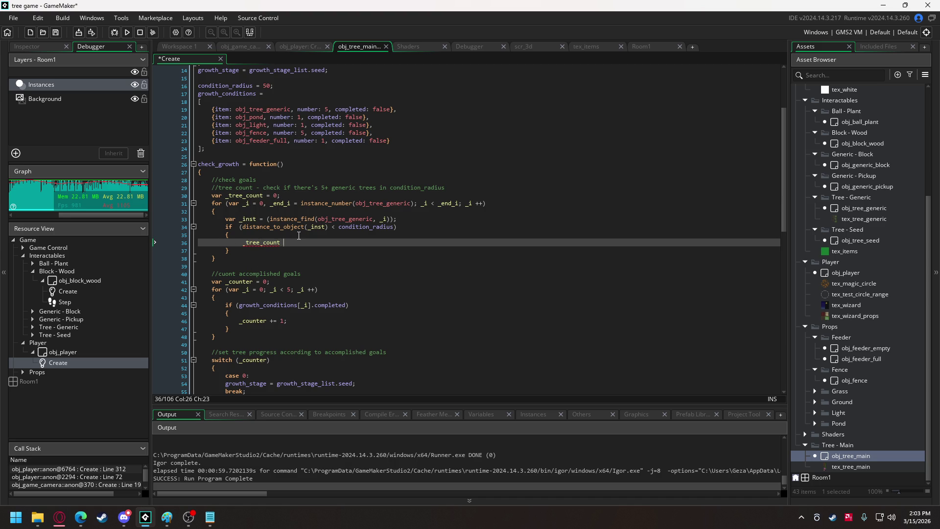
pyautogui.write('+= 1;')
# - Start an 'if (_tree_count' check on a new line after the loop
pyautogui.click(239, 255)
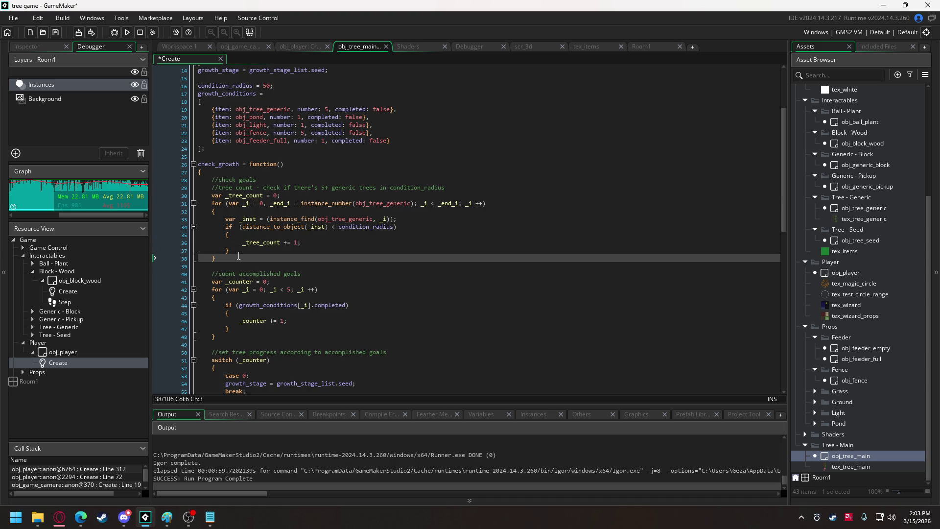
pyautogui.press('Return')
pyautogui.write('if (')
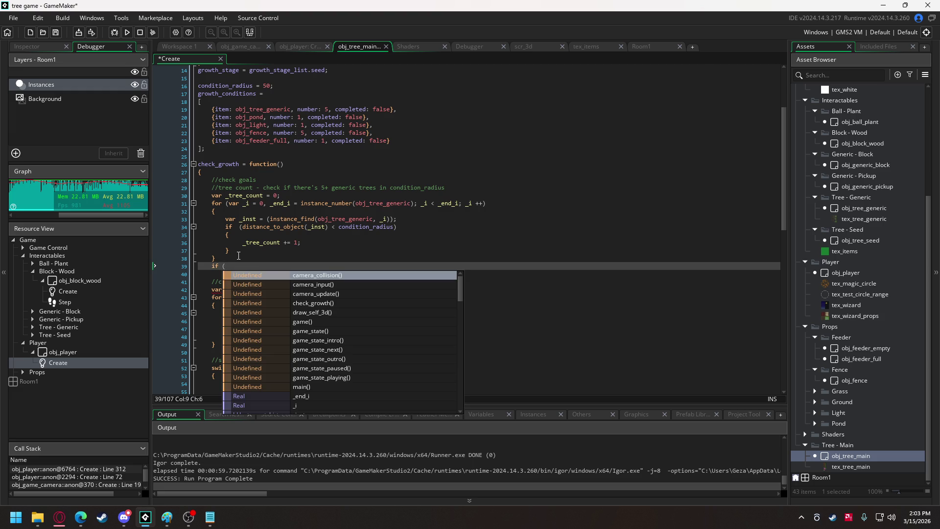
pyautogui.write('_tree_count')
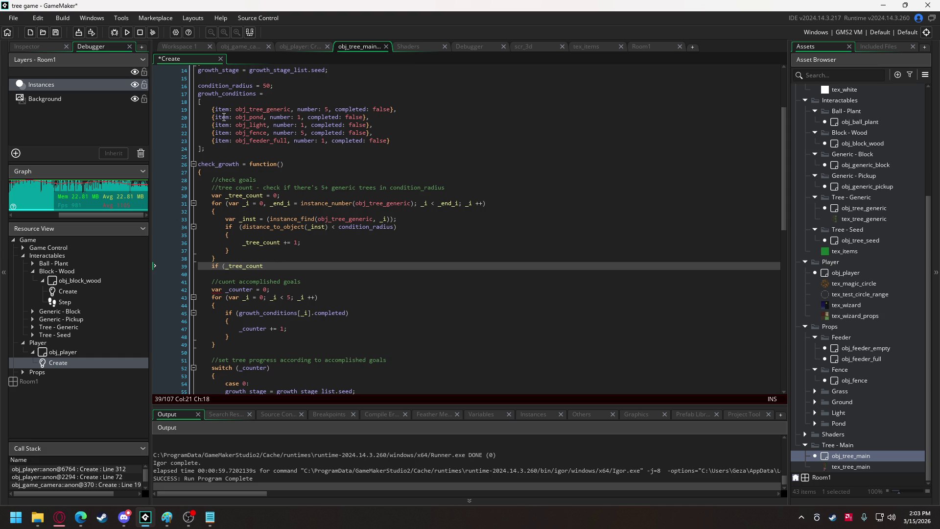
pyautogui.moveTo(269, 122)
pyautogui.doubleClick(240, 93)
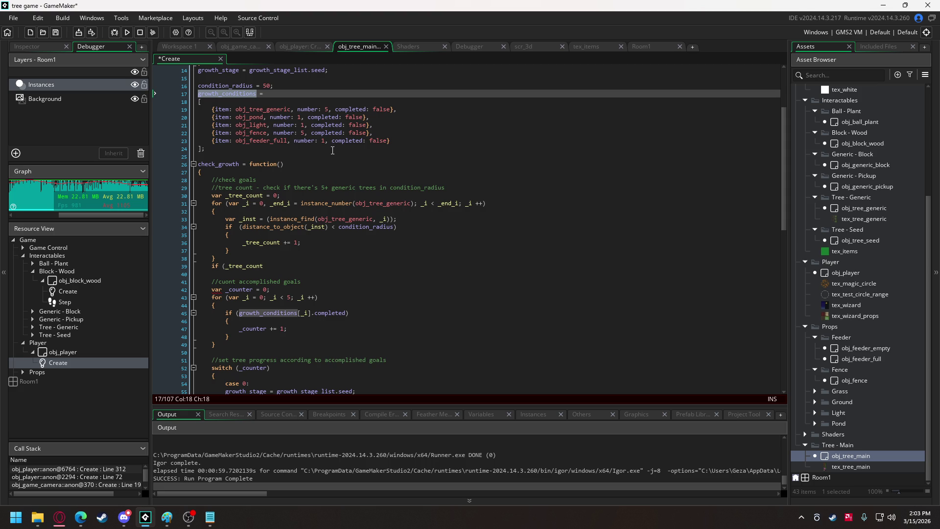
pyautogui.click(248, 204)
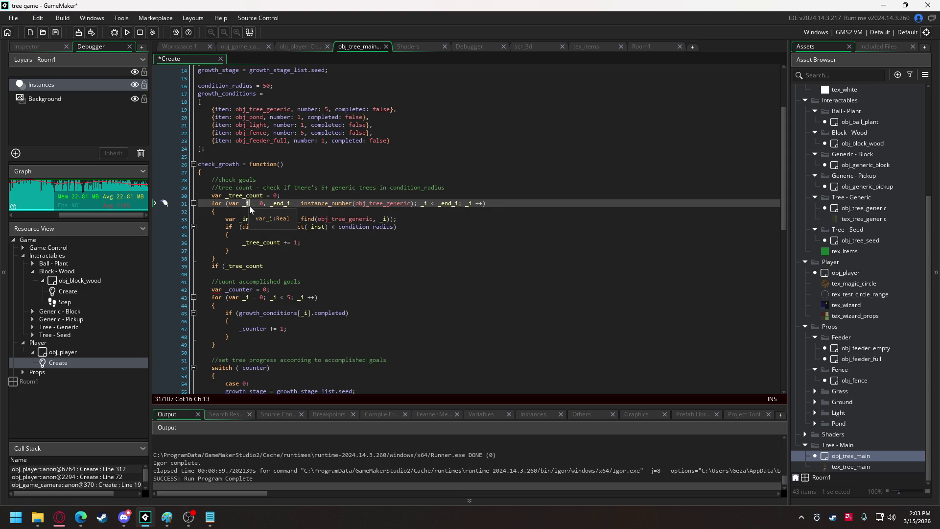
# - Rename the inner loop's _i to _j and _end_i to _end_j throughout the header and instance_find
pyautogui.click(291, 203)
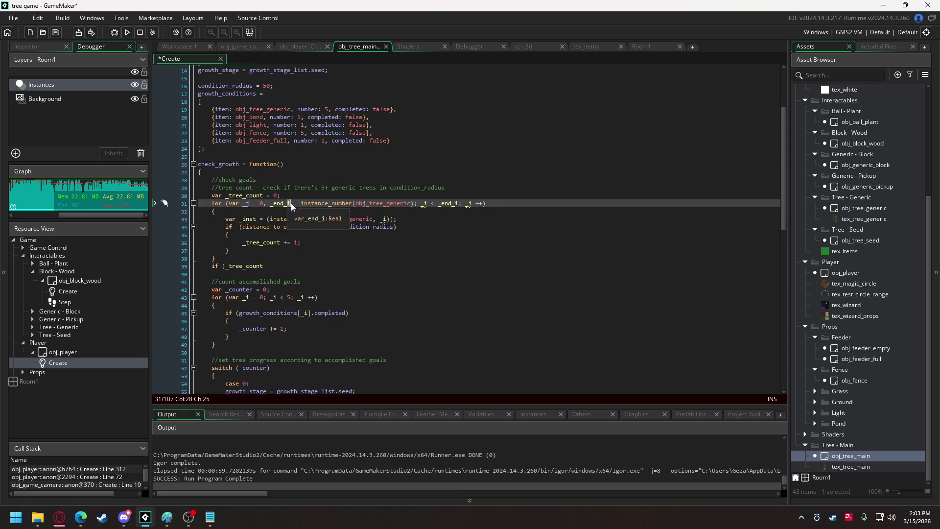
pyautogui.press('BackSpace')
pyautogui.write('j')
pyautogui.click(425, 203)
pyautogui.press('BackSpace')
pyautogui.write('j')
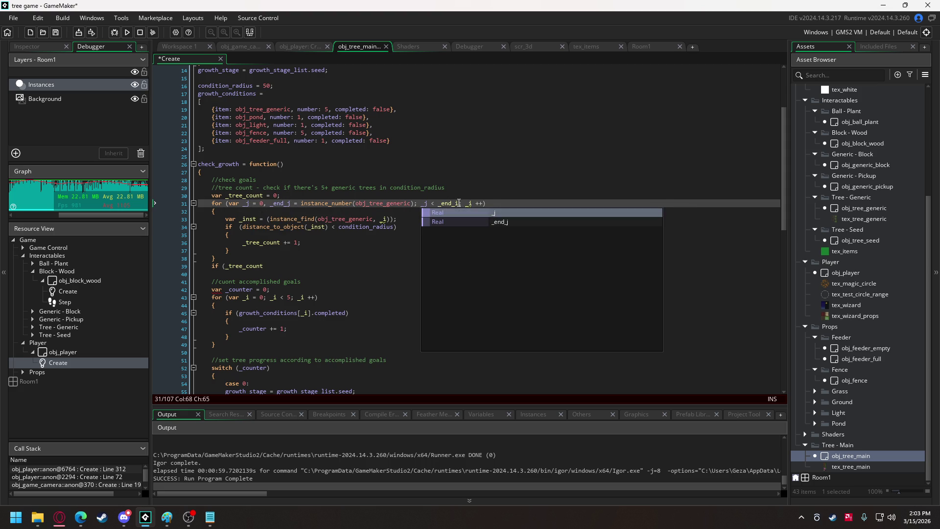
pyautogui.click(460, 203)
pyautogui.press('BackSpace')
pyautogui.write('j;')
pyautogui.click(469, 204)
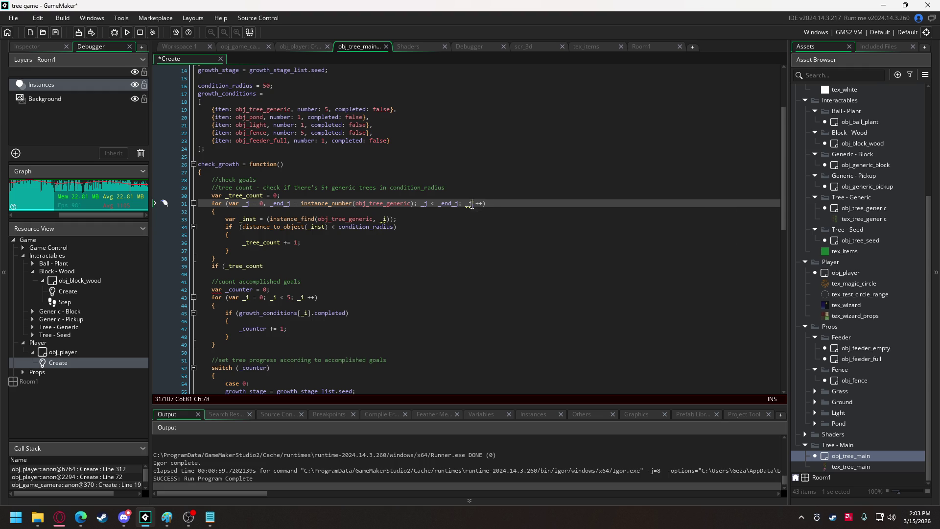
pyautogui.press('BackSpace')
pyautogui.write('j')
pyautogui.click(386, 219)
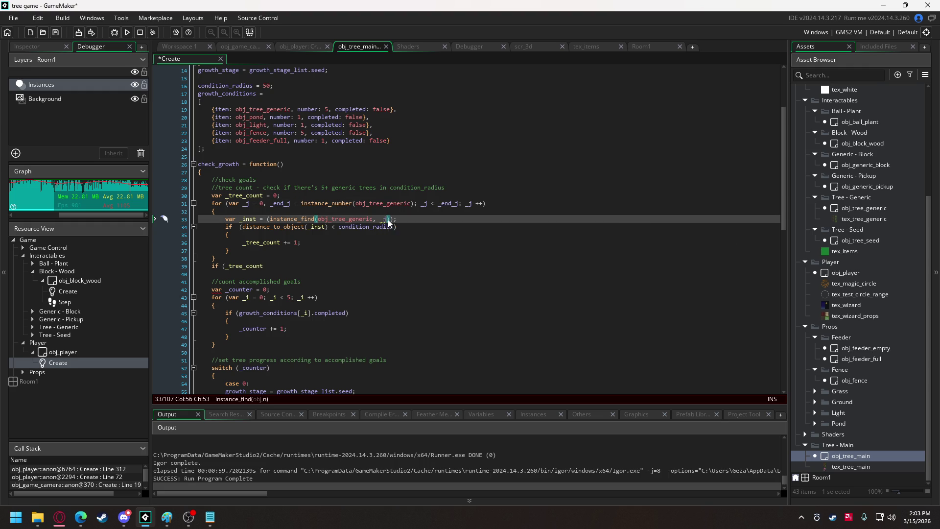
pyautogui.press('BackSpace')
pyautogui.write('j')
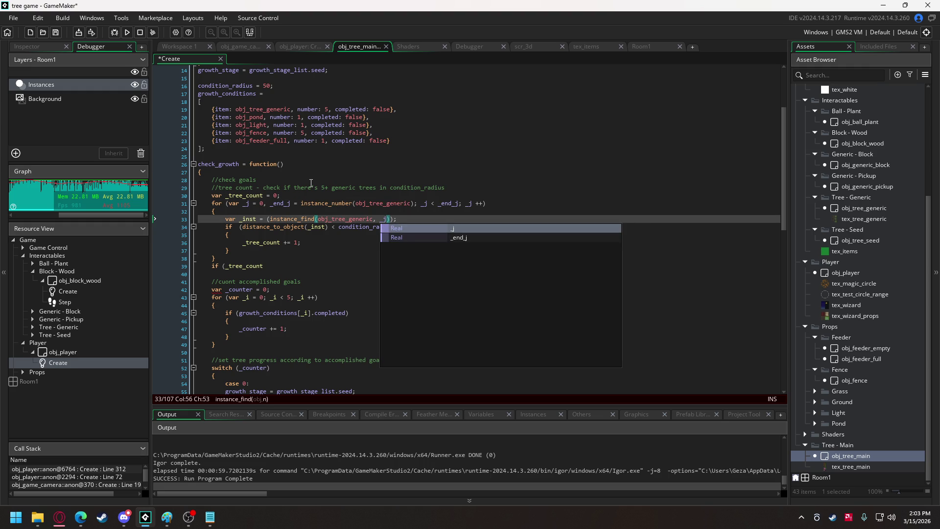
# - Replace the tree-count comment with 'for (var _i = 0; _i < 5; _i ++) {' and indent lines 31–40
pyautogui.click(458, 187)
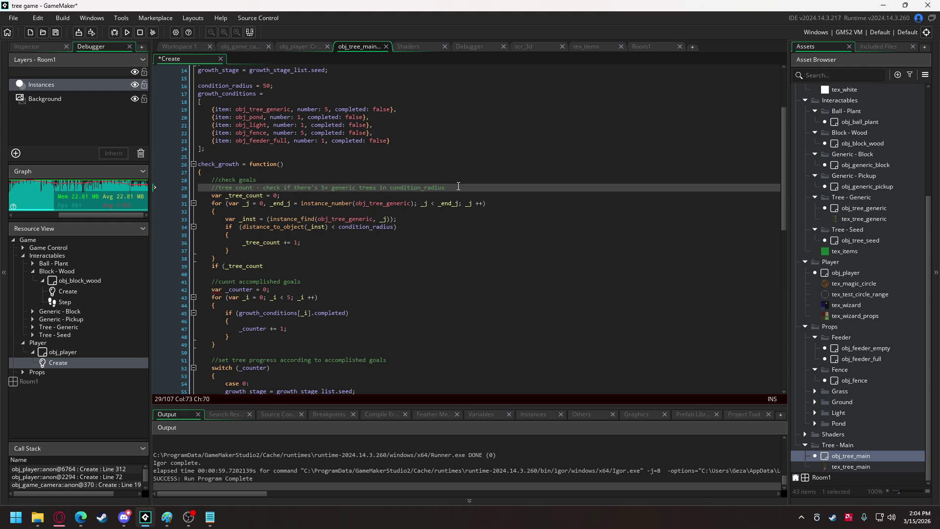
pyautogui.moveTo(458, 186); pyautogui.dragTo(209, 188)
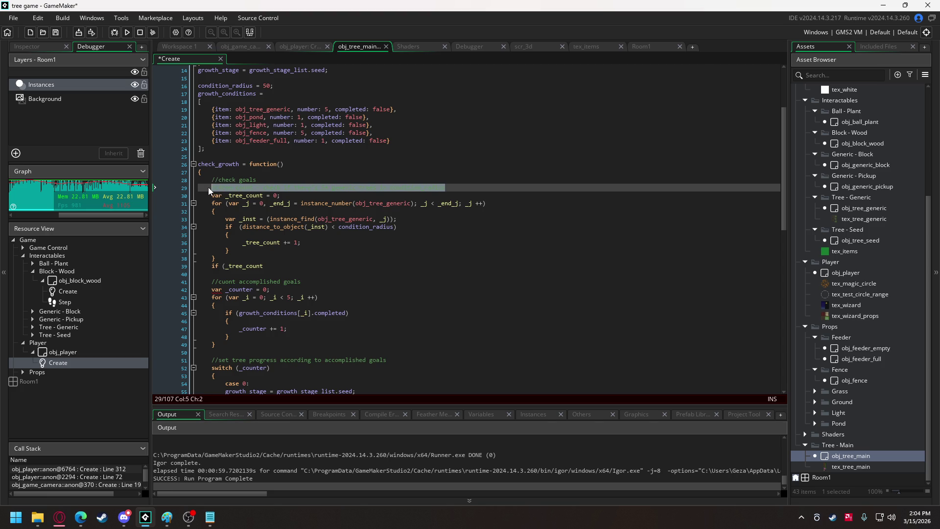
pyautogui.write('va')
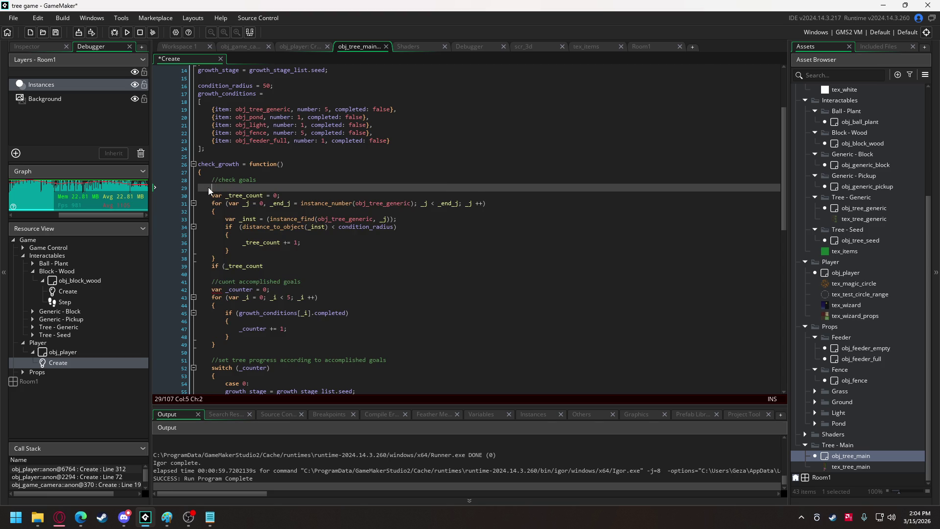
pyautogui.press('BackSpace')
pyautogui.press('BackSpace')
pyautogui.write('for')
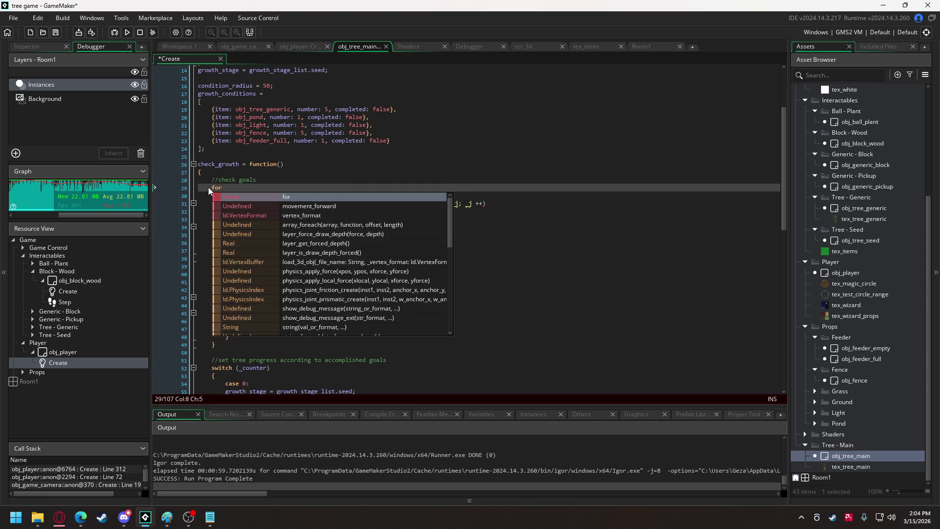
pyautogui.write(' (var _i ')
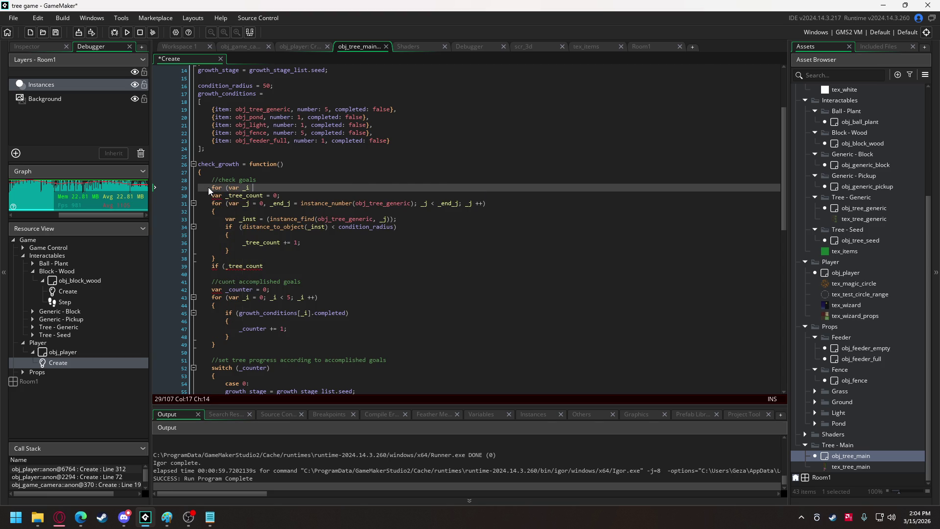
pyautogui.write('= 0, _end')
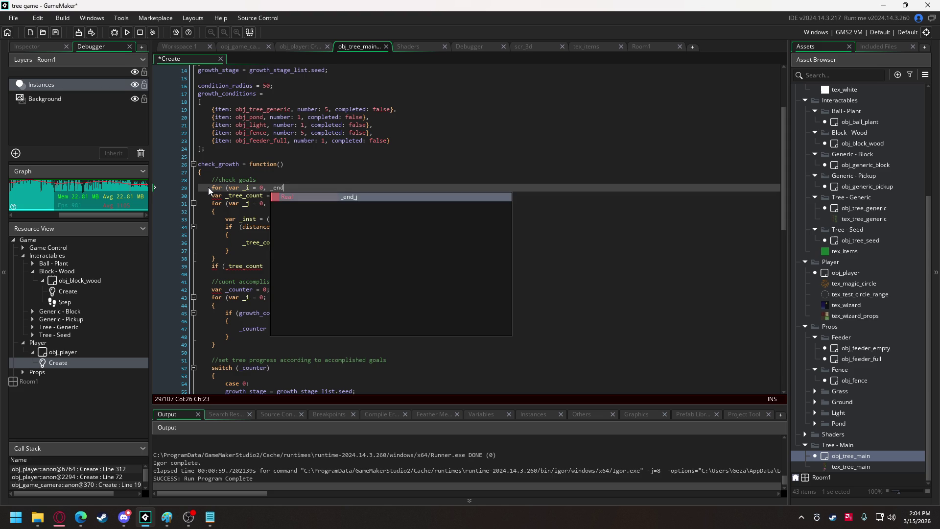
pyautogui.write('_i = a')
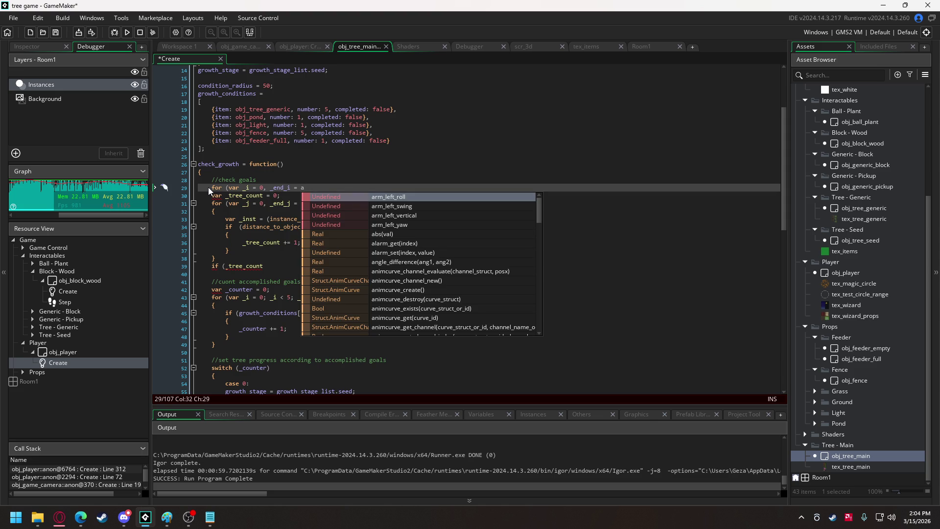
pyautogui.press('BackSpace')
pyautogui.press('BackSpace')
pyautogui.press('BackSpace')
pyautogui.write(';')
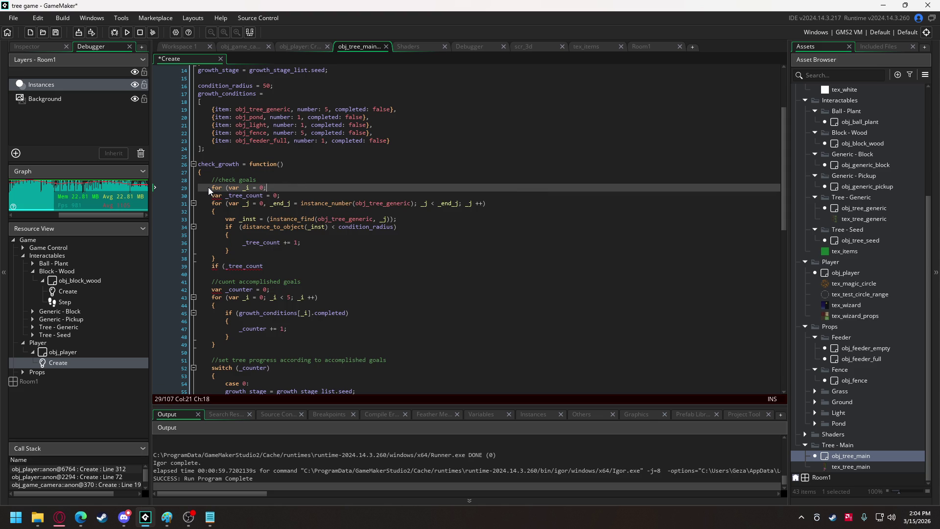
pyautogui.write(' _i < 5')
pyautogui.write('; _i ')
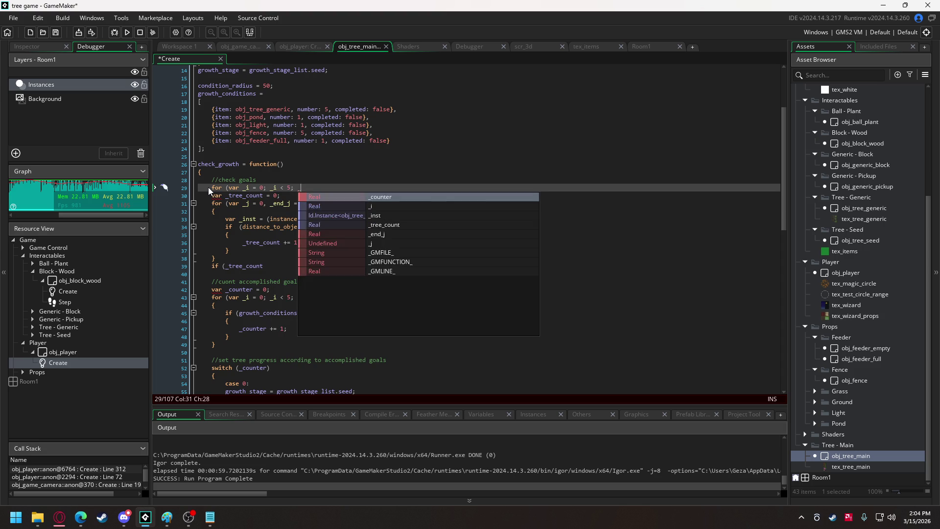
pyautogui.write('++)')
pyautogui.press('Return')
pyautogui.write('{')
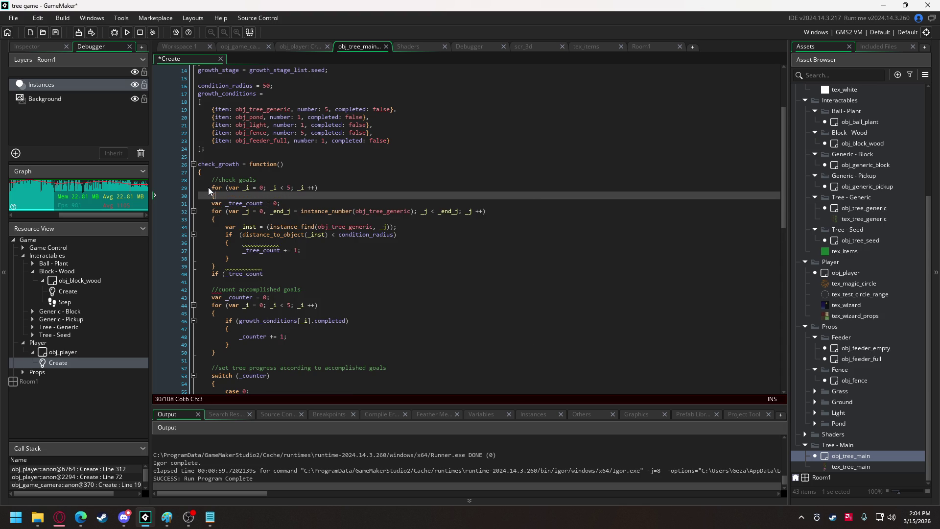
pyautogui.click(281, 280)
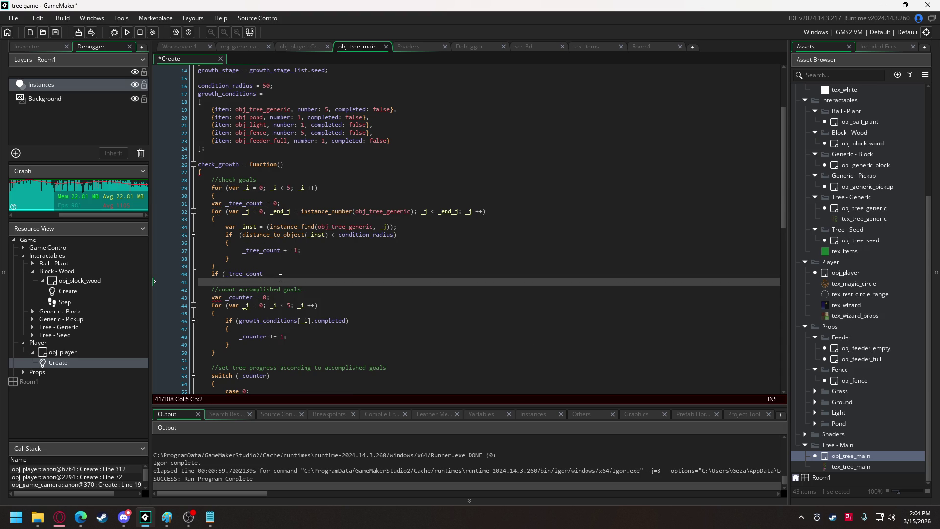
pyautogui.write('}')
pyautogui.moveTo(281, 276)
pyautogui.mouseDown()
pyautogui.moveTo(218, 258)
pyautogui.moveTo(211, 203)
pyautogui.mouseUp()
pyautogui.press('Tab')
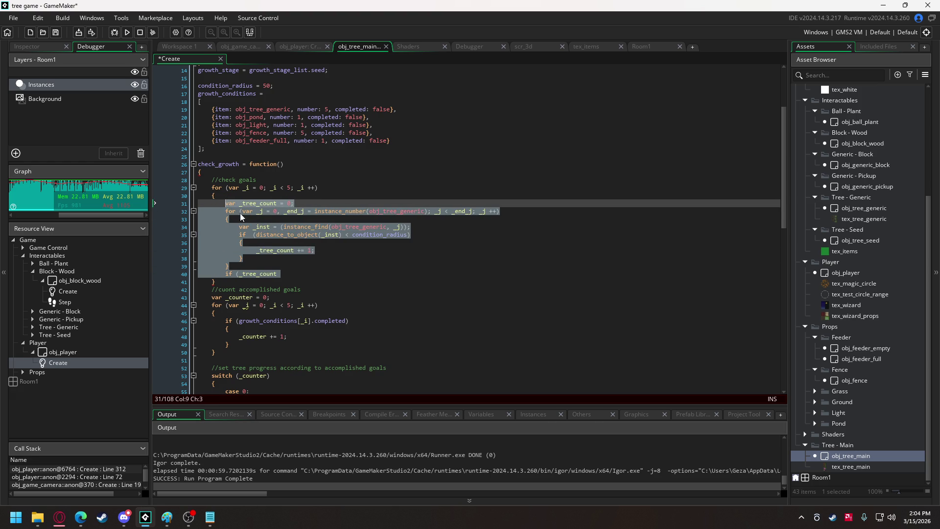
# - Replace obj_tree_generic with indexed growth_conditions in the instance_number and instance_find calls
pyautogui.click(385, 210)
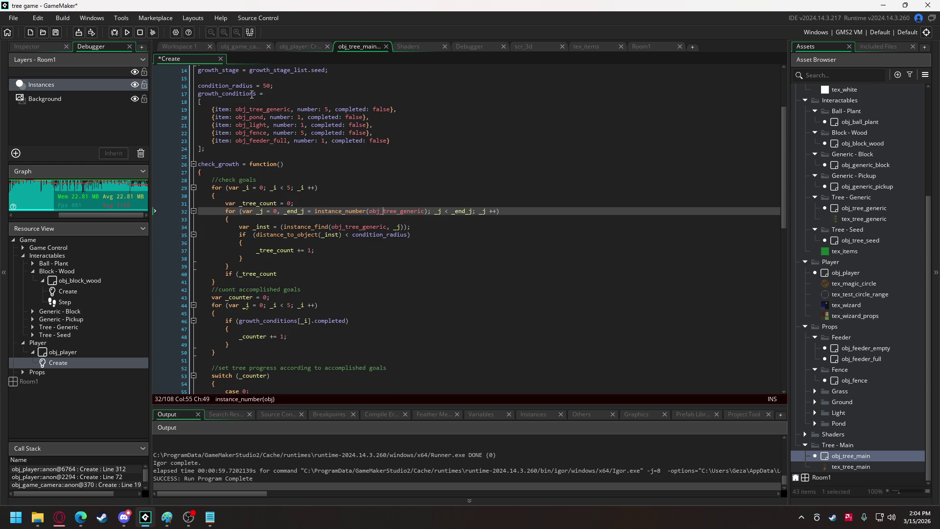
pyautogui.doubleClick(252, 94)
pyautogui.hotkey('ctrl', 'c')
pyautogui.doubleClick(401, 211)
pyautogui.hotkey('ctrl', 'v')
pyautogui.write('[_j]')
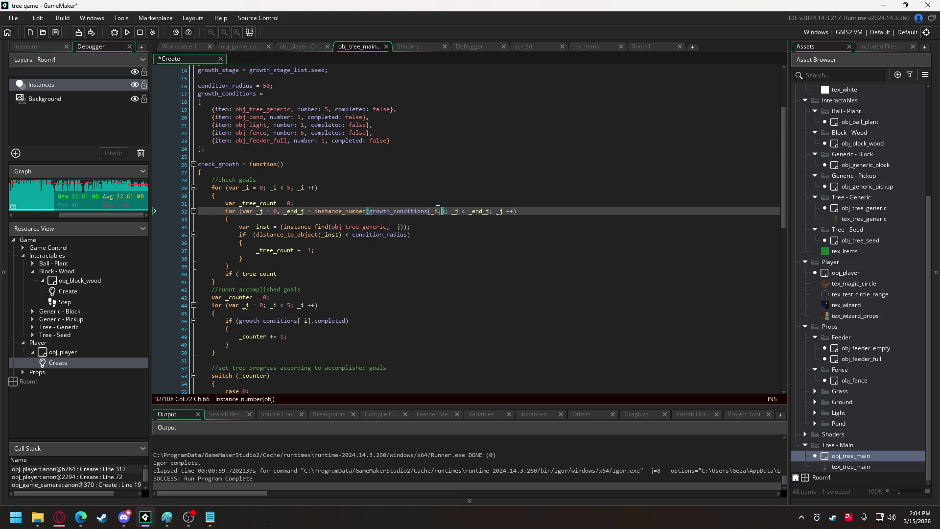
pyautogui.doubleClick(363, 227)
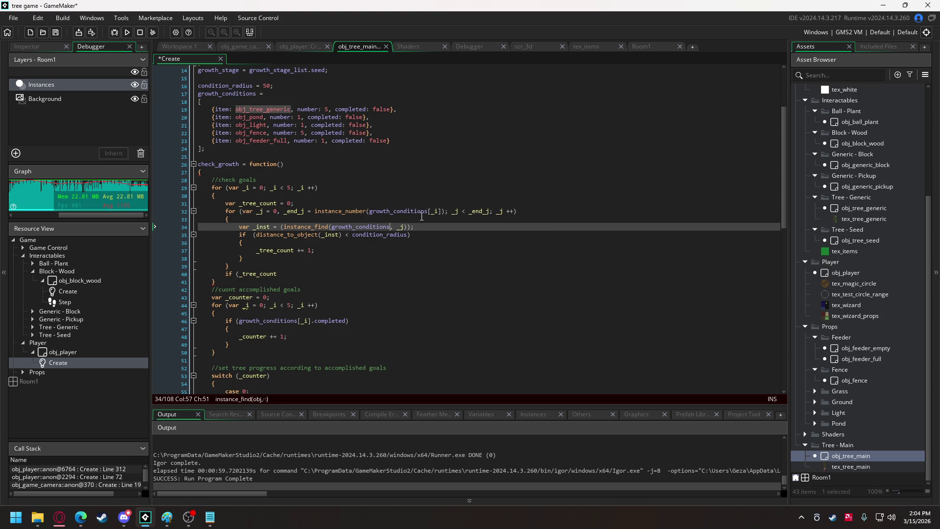
pyautogui.hotkey('ctrl', 'v')
pyautogui.write('[_i]')
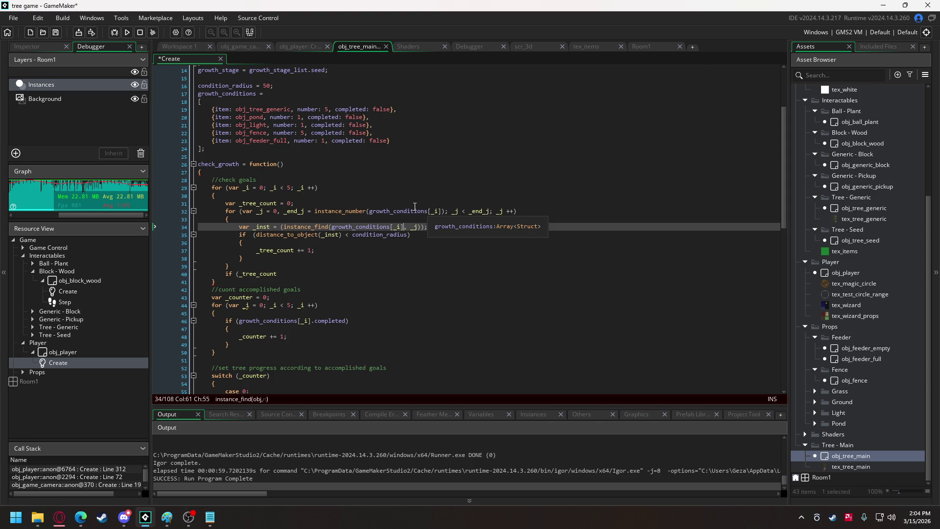
# - Add a blank line after the loop's closing brace and rename the _tree_count declaration to _count
pyautogui.scroll(-4, 416, 206)
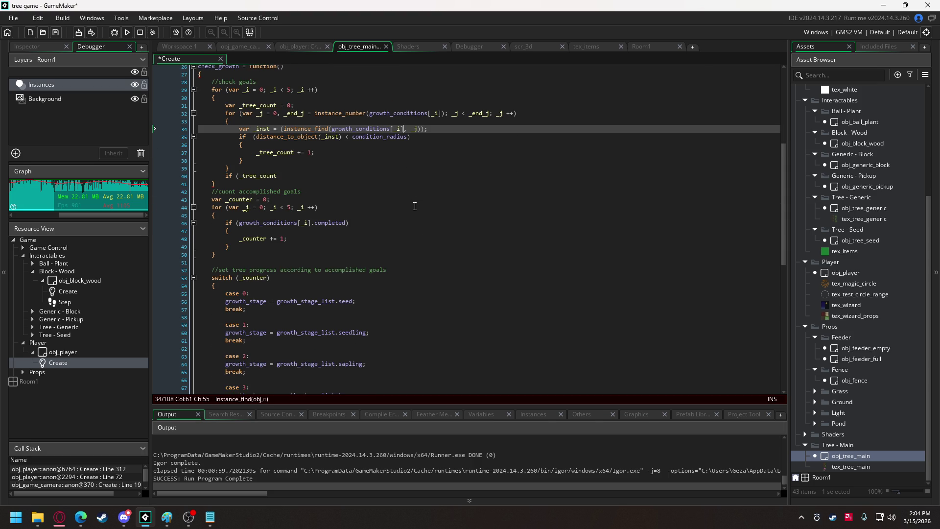
pyautogui.scroll(3, 415, 206)
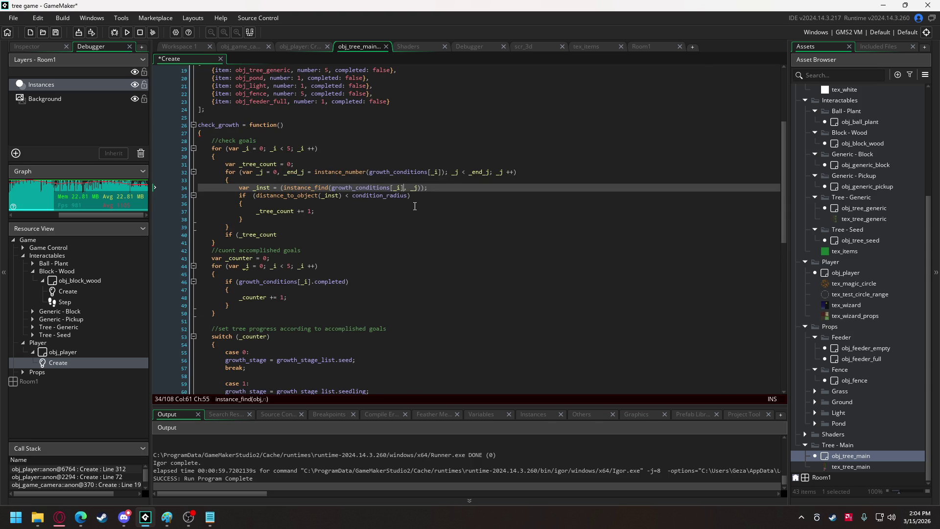
pyautogui.scroll(1, 415, 207)
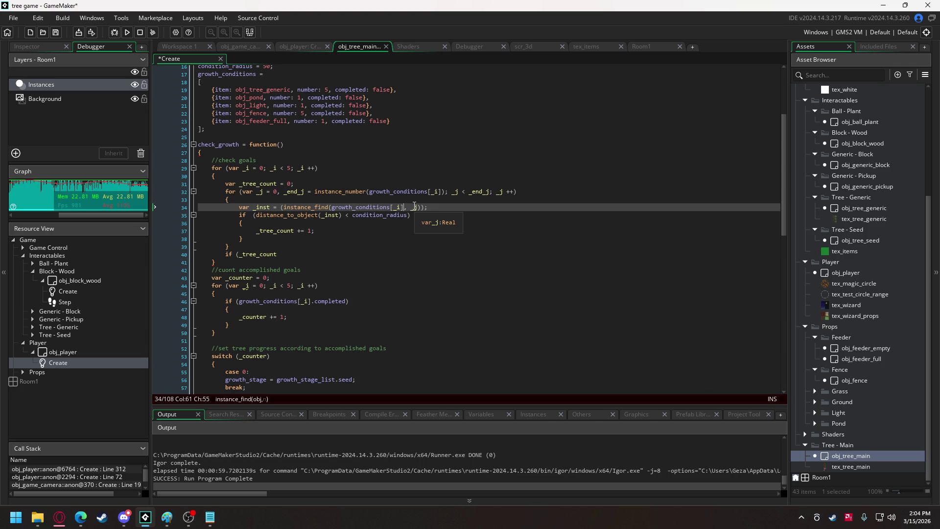
pyautogui.click(248, 263)
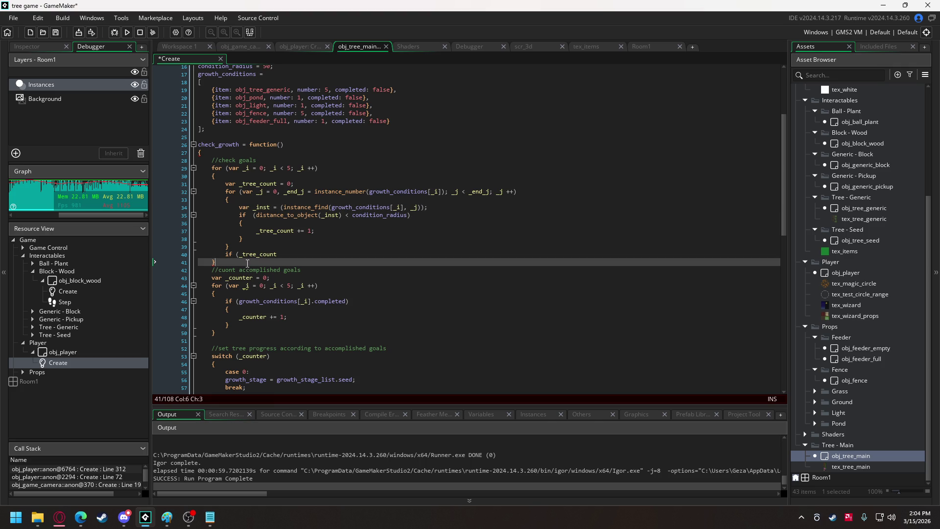
pyautogui.press('Return')
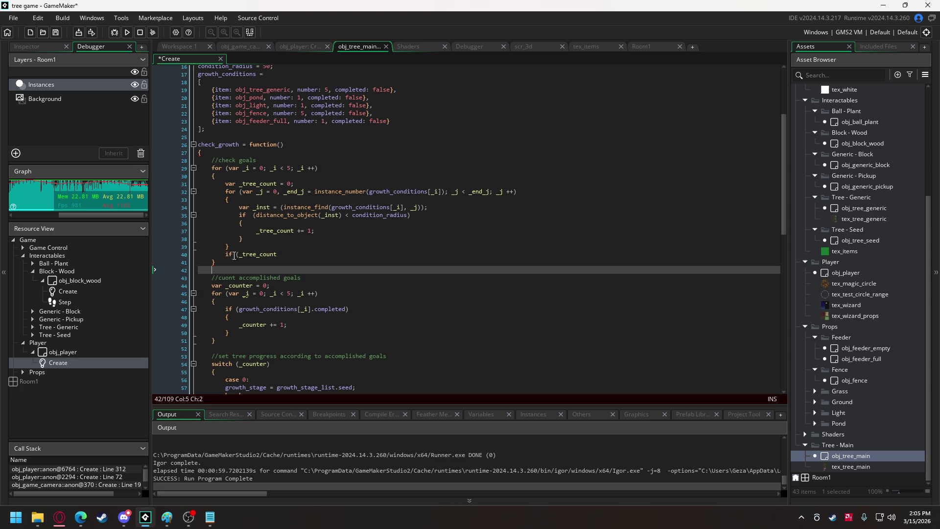
pyautogui.click(280, 253)
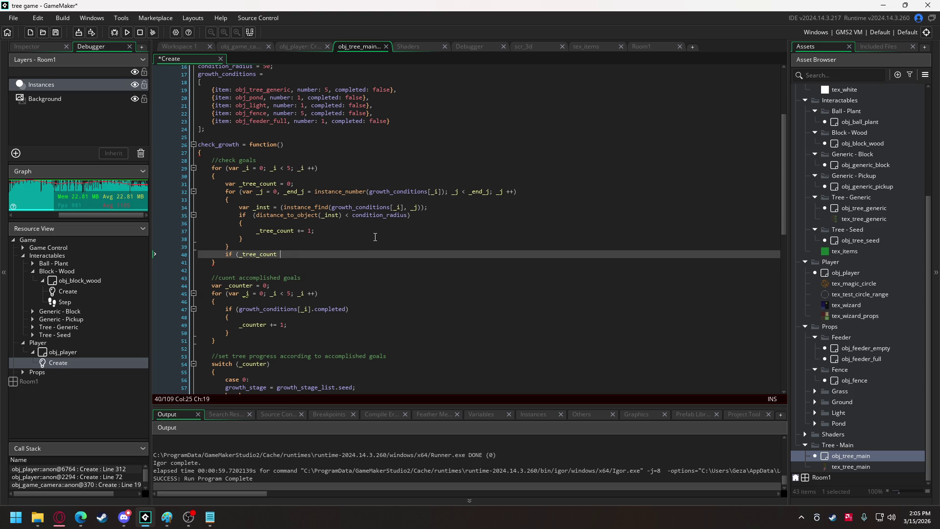
pyautogui.click(240, 185)
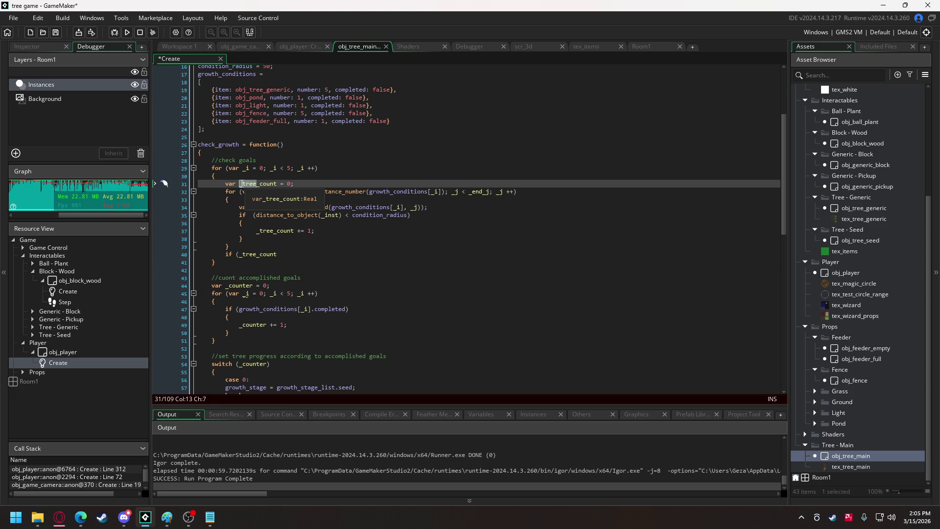
pyautogui.press('BackSpace')
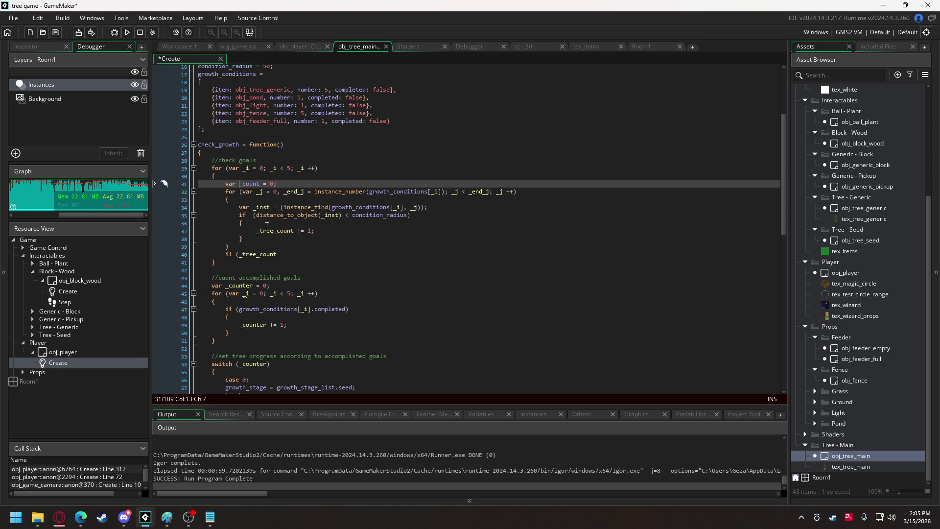
# - Rename the counter to _count and open an if (_count >= growth_conditions[_i].number) block
pyautogui.moveTo(275, 230); pyautogui.dragTo(256, 231)
pyautogui.press('BackSpace')
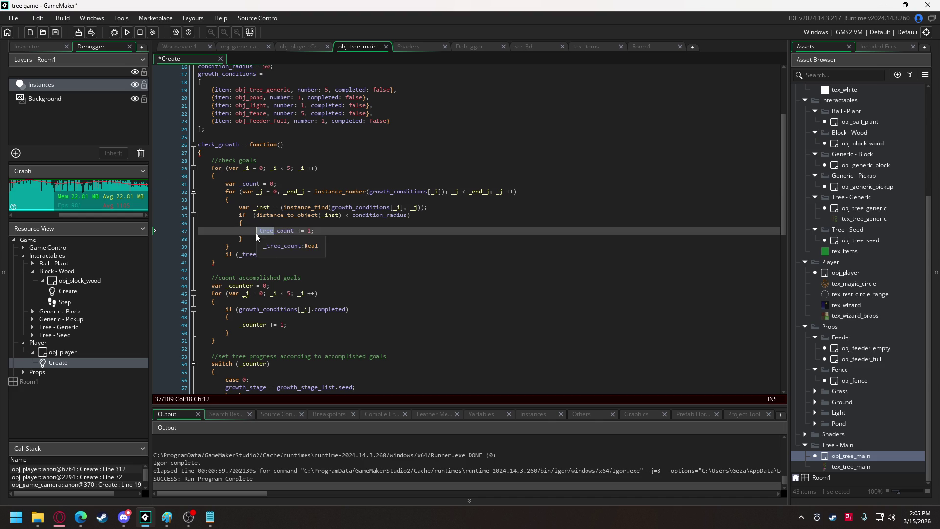
pyautogui.doubleClick(257, 255)
pyautogui.write('_count ')
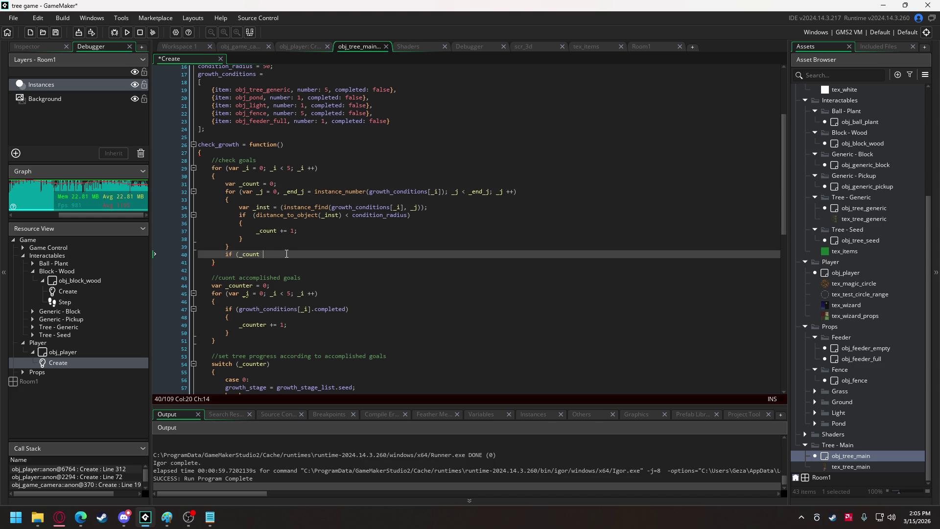
pyautogui.write('>=')
pyautogui.moveTo(370, 192); pyautogui.dragTo(442, 192)
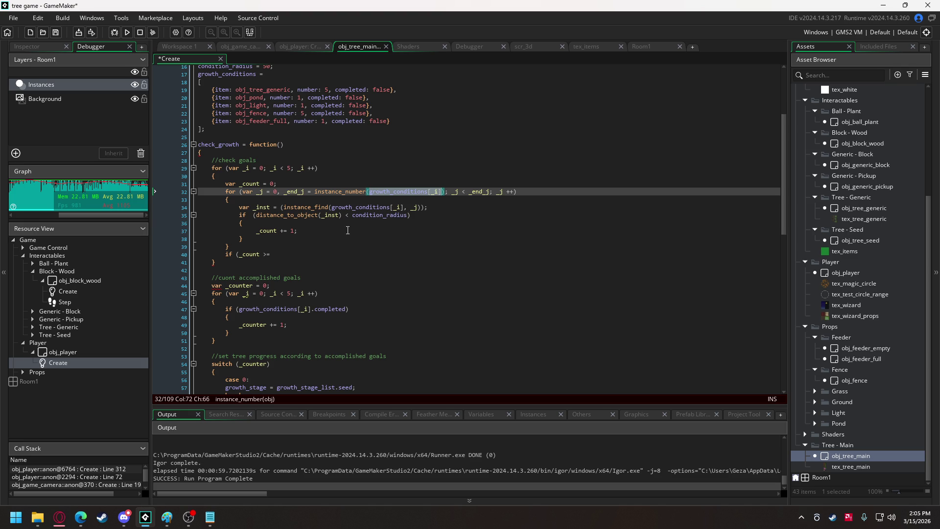
pyautogui.click(278, 255)
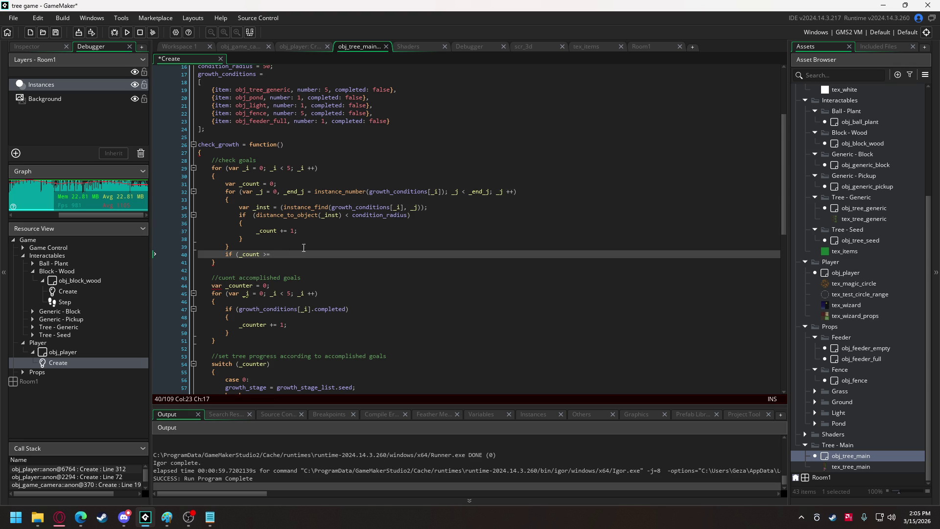
pyautogui.hotkey('ctrl', 'v')
pyautogui.write('.n')
pyautogui.press('Return')
pyautogui.write(')')
pyautogui.press('Return')
pyautogui.write('{')
pyautogui.press('Return')
pyautogui.press('Return')
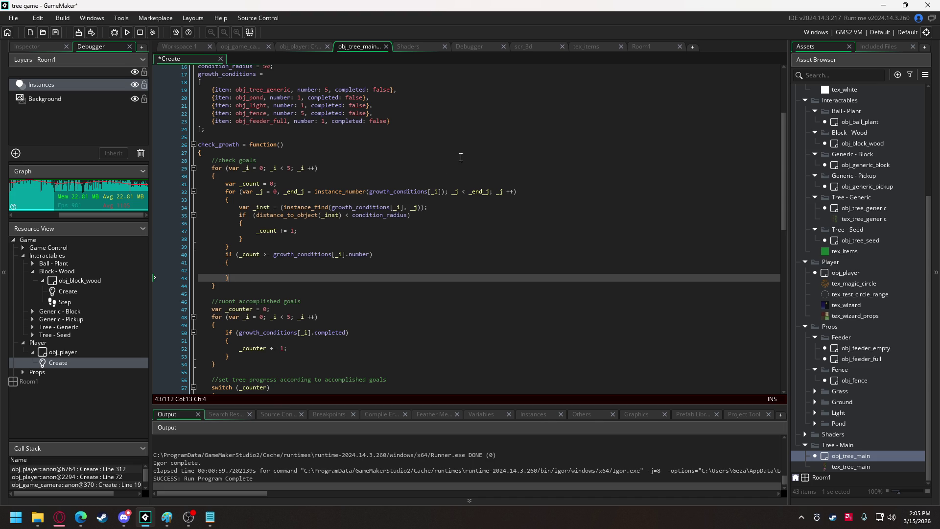
# - Append .item to growth_conditions[_i] on line 32 and in the instance_find argument
pyautogui.click(443, 193)
pyautogui.write('.')
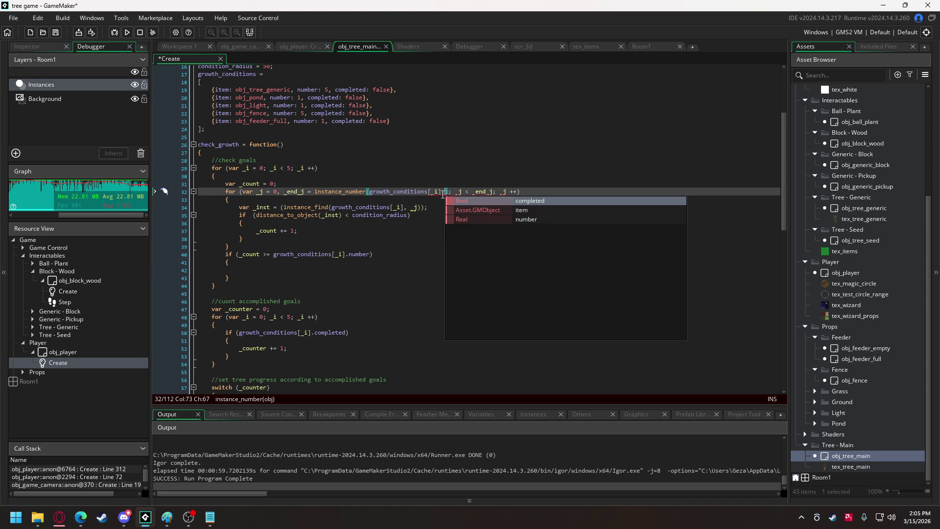
pyautogui.write('item')
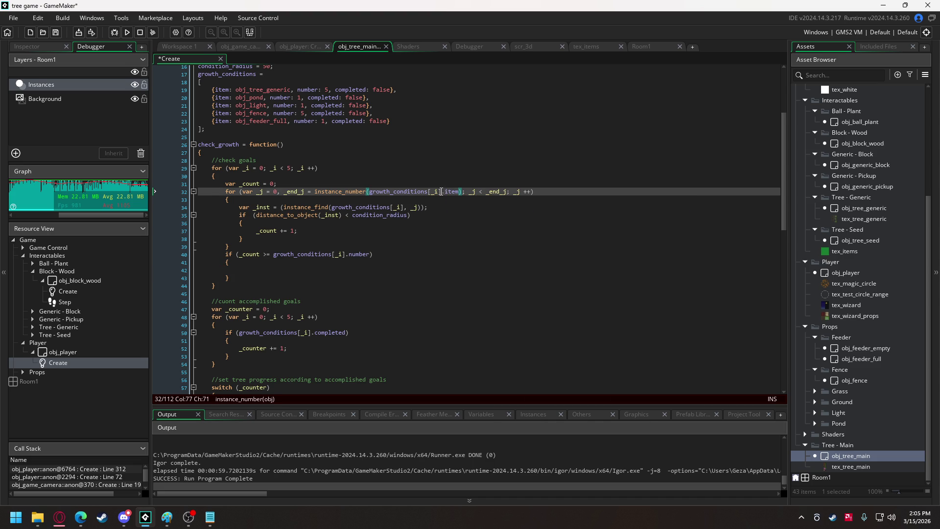
pyautogui.click(409, 207)
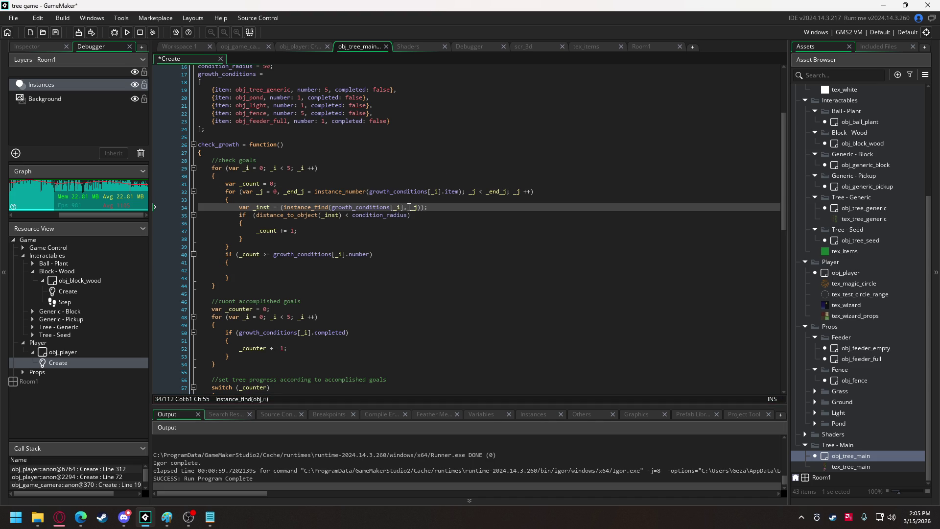
pyautogui.write('.item')
# - Set growth_conditions[_i].completed = true inside the count check
pyautogui.click(319, 270)
pyautogui.write('growth_conditions[_i]')
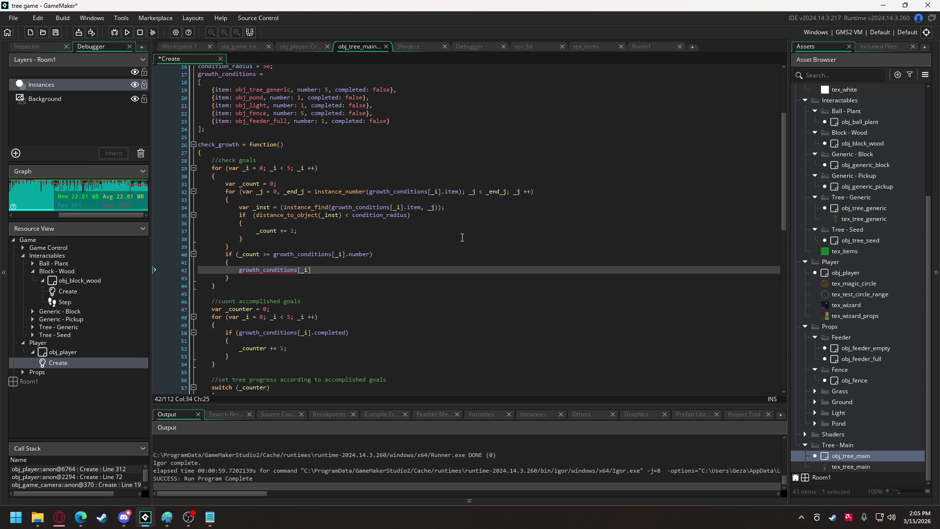
pyautogui.write('.')
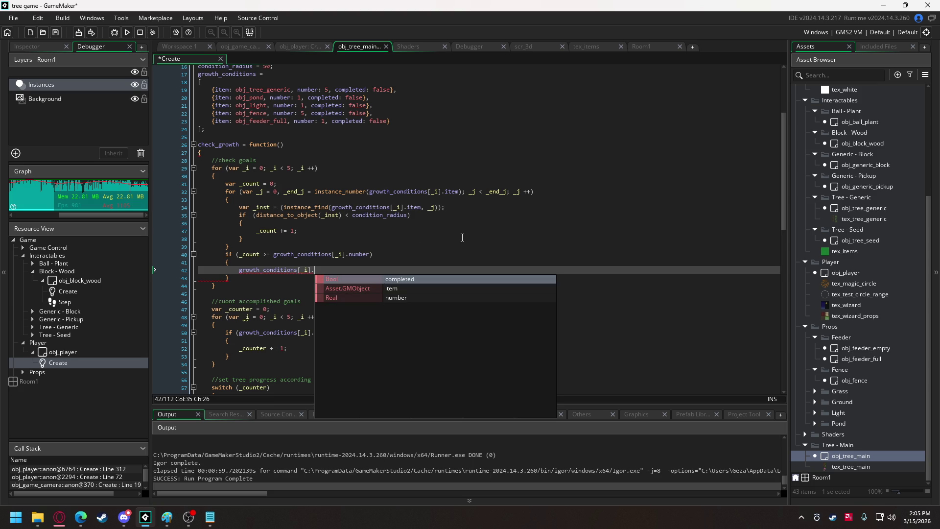
pyautogui.press('Return')
pyautogui.write('= tru')
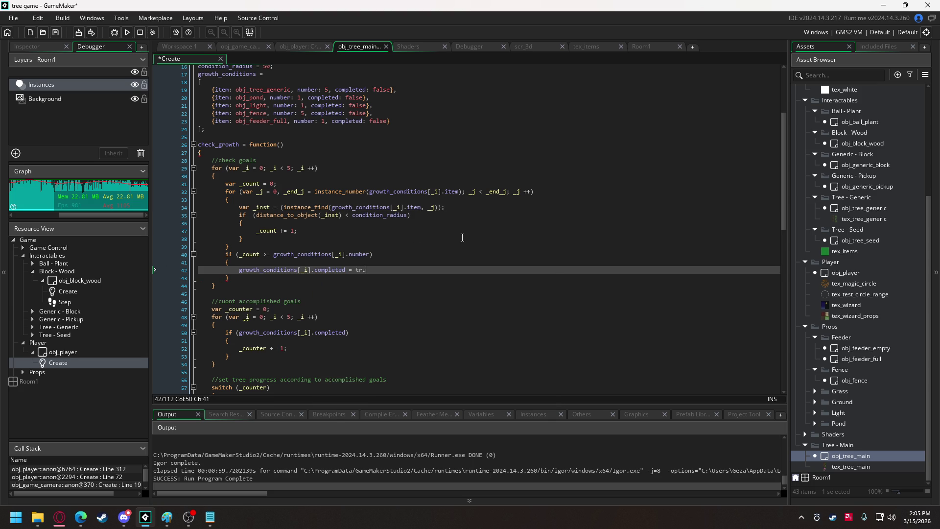
pyautogui.write('e;')
pyautogui.moveTo(240, 273); pyautogui.dragTo(373, 272)
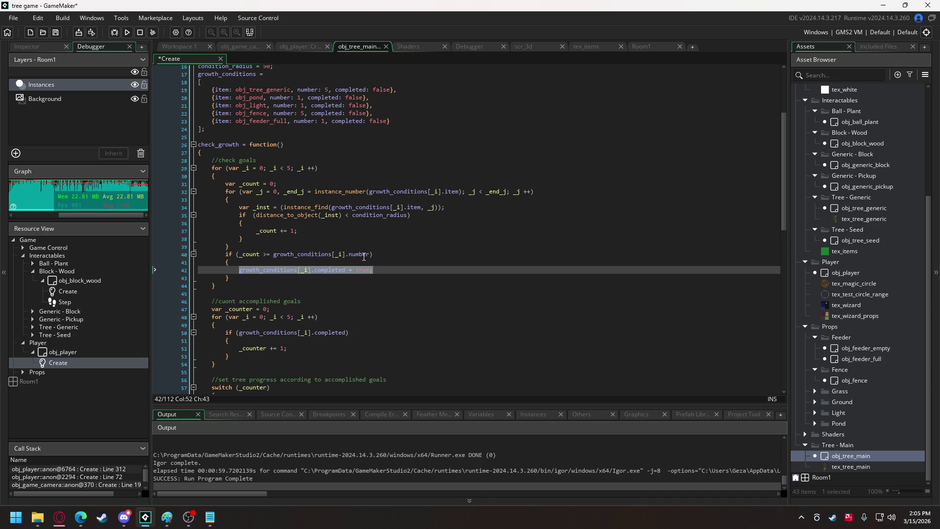
# - Add an if (!growth_conditions[_i].completed) { header at the top of the loop body
pyautogui.click(235, 177)
pyautogui.press('Return')
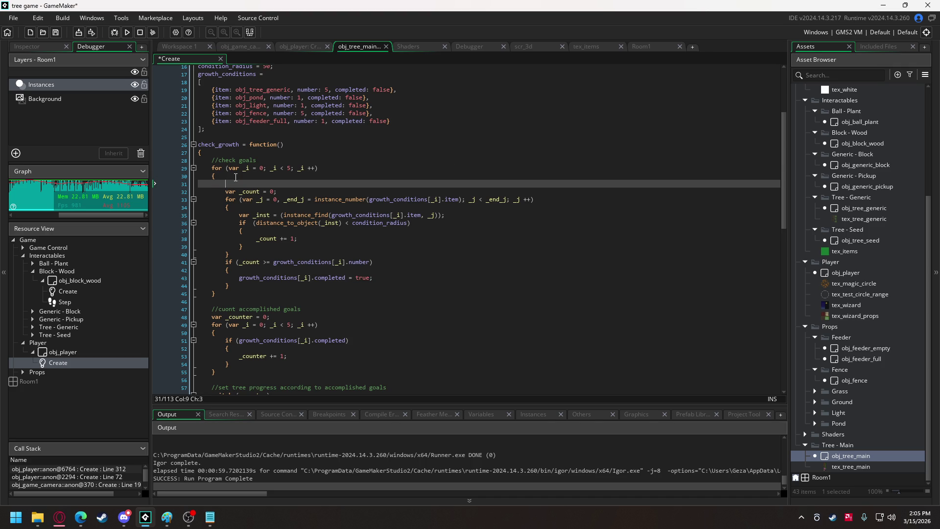
pyautogui.write('if (')
pyautogui.write('growth_conditions[_i].completed = true;')
pyautogui.click(239, 183)
pyautogui.write('!')
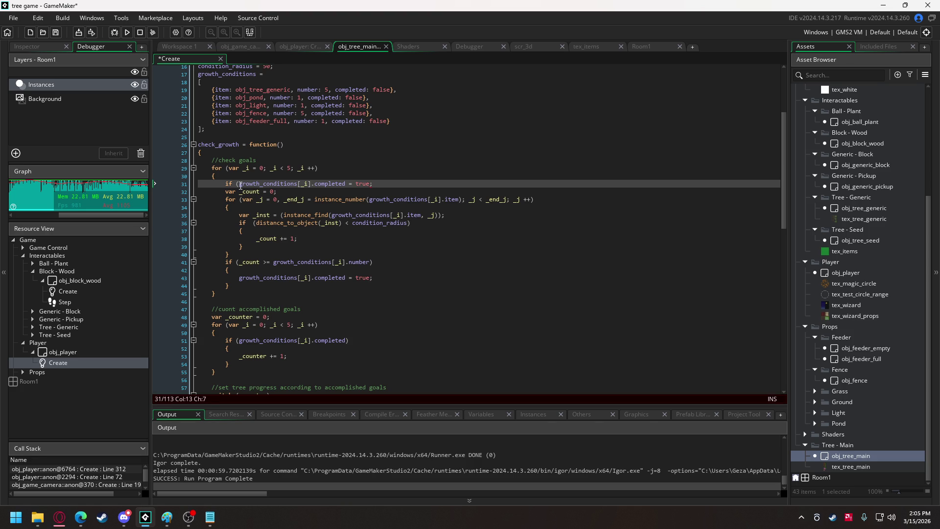
pyautogui.moveTo(348, 184); pyautogui.dragTo(377, 184)
pyautogui.press('BackSpace')
pyautogui.press('Return')
pyautogui.write('{')
# - Close the new block after the counting code and indent the wrapped lines one level
pyautogui.click(256, 293)
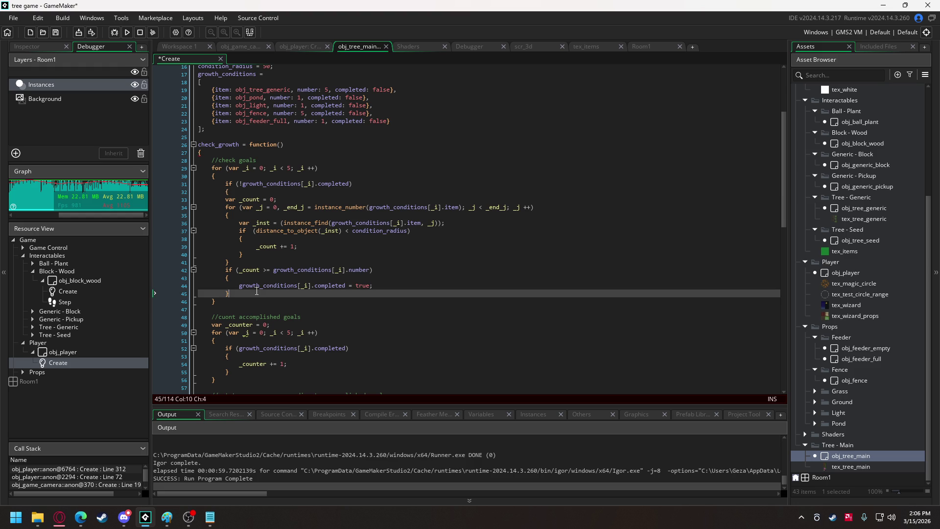
pyautogui.press('Return')
pyautogui.write('}')
pyautogui.moveTo(230, 294); pyautogui.dragTo(226, 198)
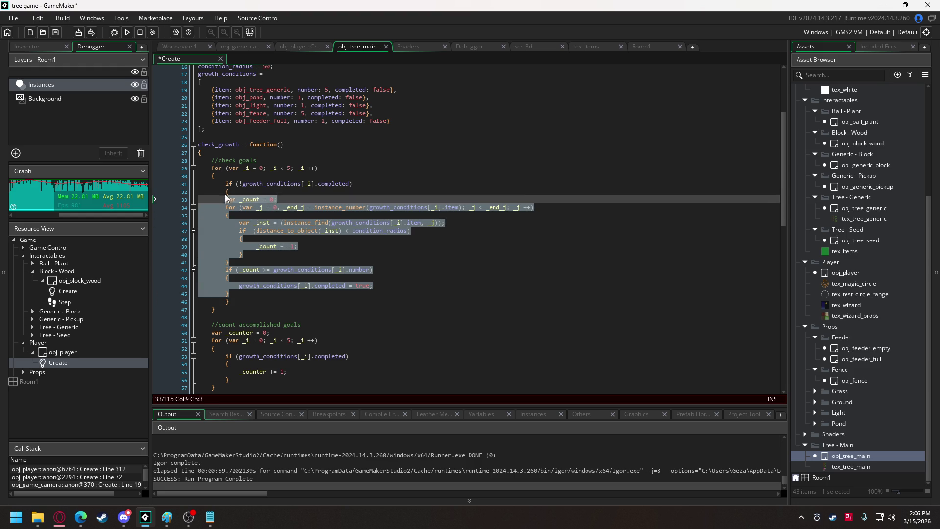
pyautogui.press('Tab')
pyautogui.click(298, 247)
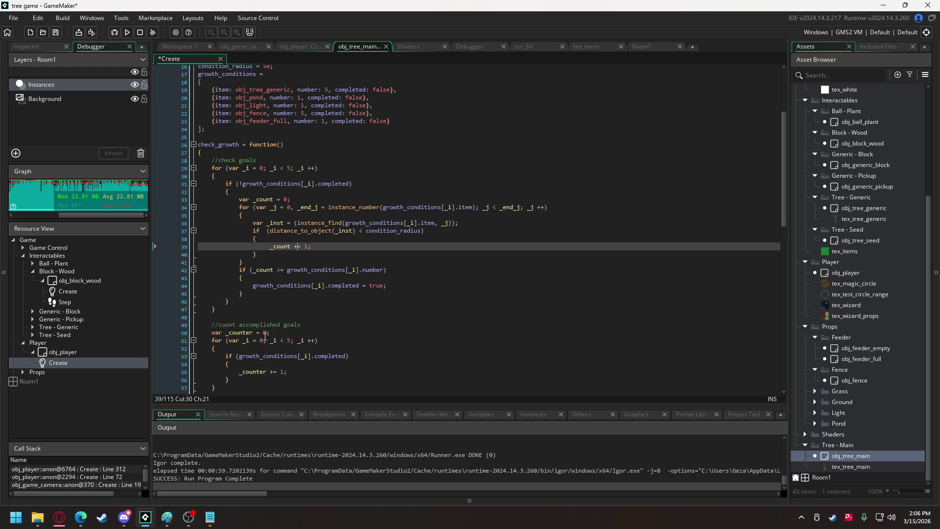
pyautogui.scroll(-2, 267, 323)
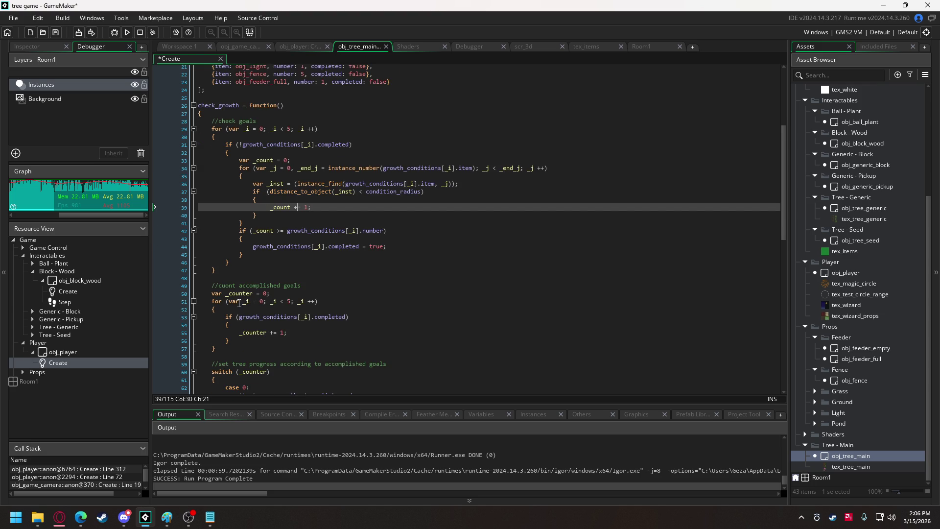
# - Rename _counter to _accomplishment_counter in its declaration and increment
pyautogui.click(227, 293)
pyautogui.write('accomplishment')
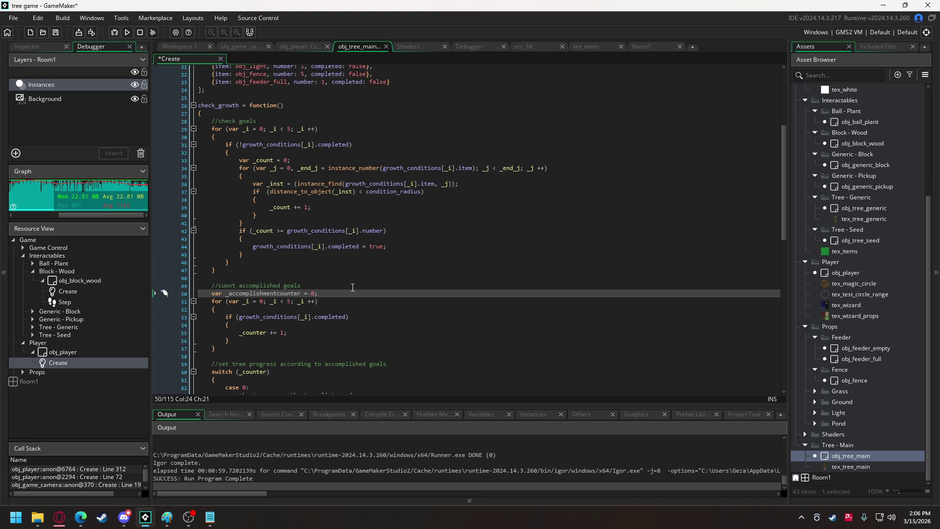
pyautogui.write('_')
pyautogui.doubleClick(306, 293)
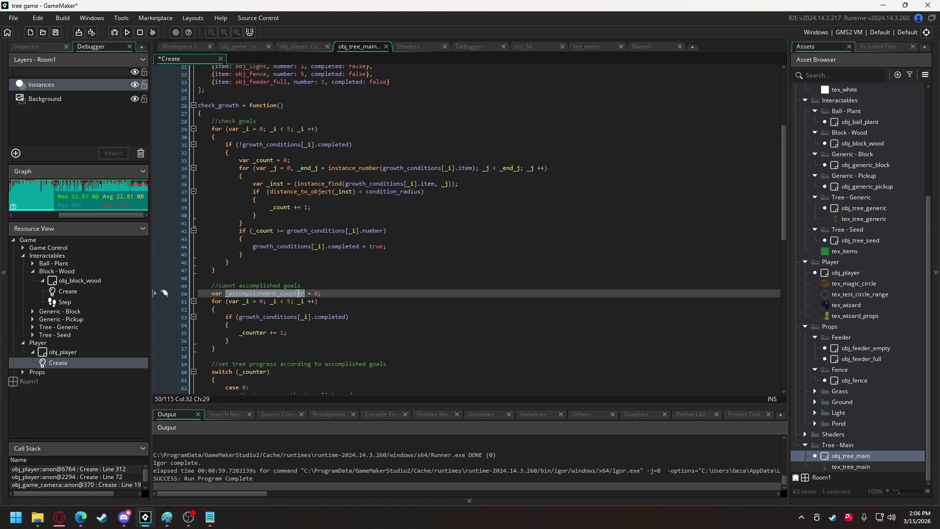
pyautogui.hotkey('ctrl', 'c')
pyautogui.doubleClick(250, 332)
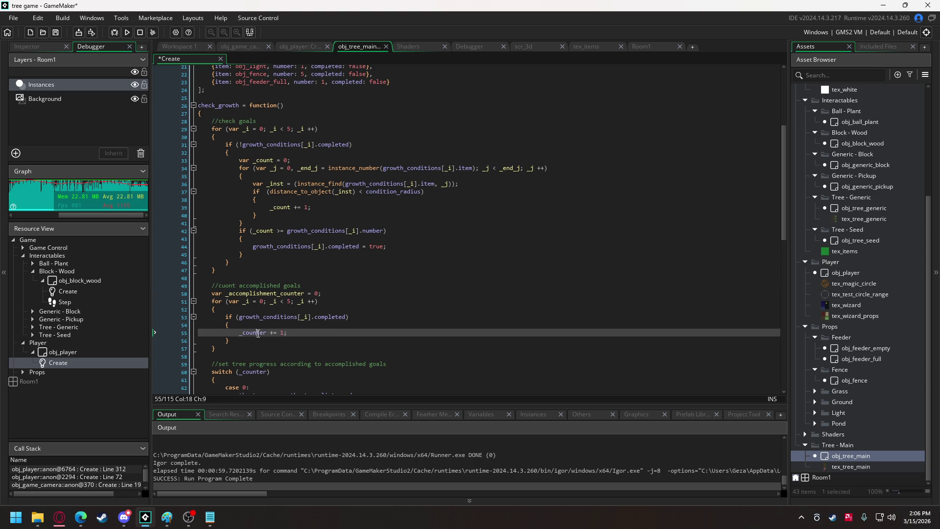
pyautogui.hotkey('ctrl', 'v')
# - Copy the counter declaration and the completed-check block into the goal loop
pyautogui.moveTo(212, 293); pyautogui.dragTo(331, 293)
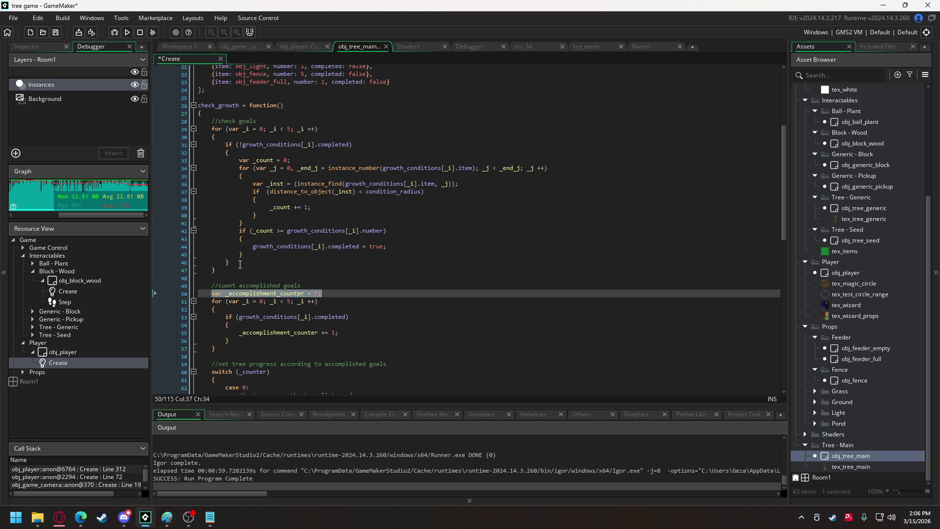
pyautogui.hotkey('ctrl', 'c')
pyautogui.click(240, 265)
pyautogui.press('Return')
pyautogui.press('Return')
pyautogui.hotkey('ctrl', 'v')
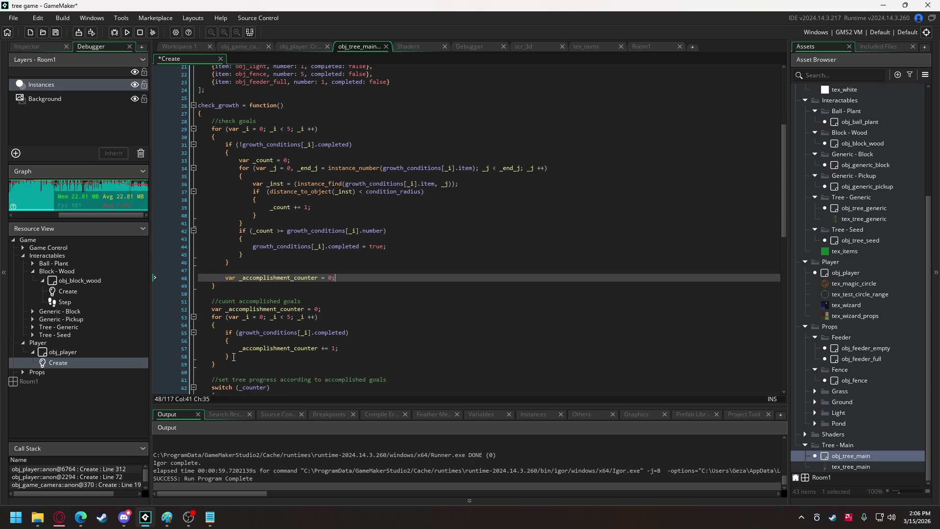
pyautogui.click(233, 357)
pyautogui.keyDown('shift'); pyautogui.click(227, 333); pyautogui.keyUp('shift')
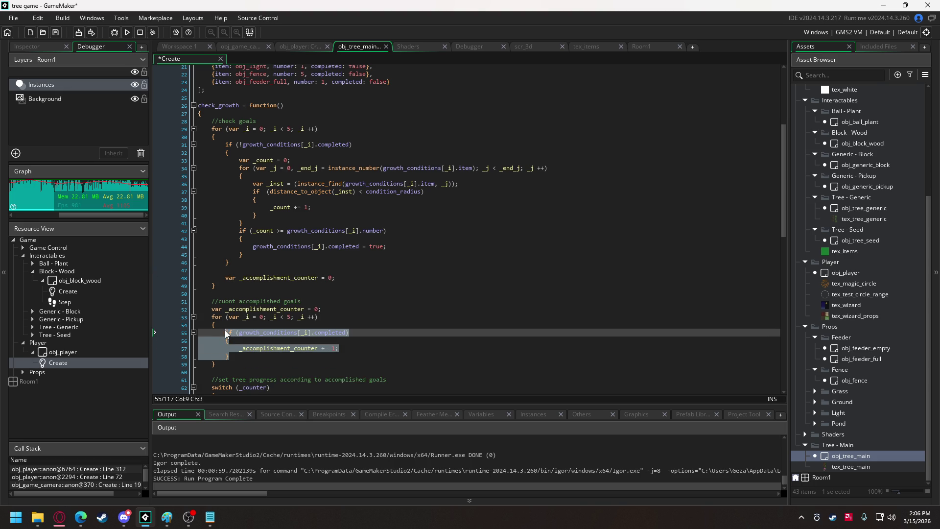
pyautogui.hotkey('ctrl', 'c')
pyautogui.click(346, 280)
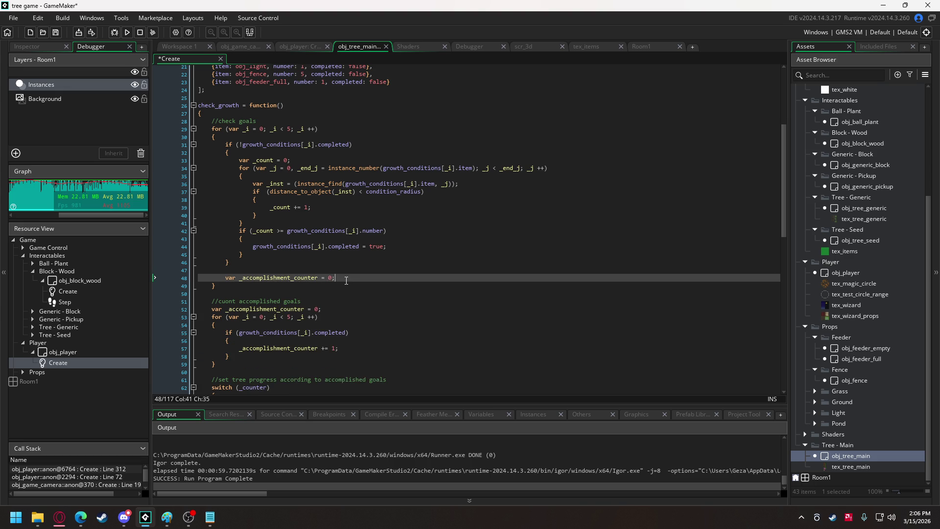
pyautogui.press('Return')
pyautogui.hotkey('ctrl', 'v')
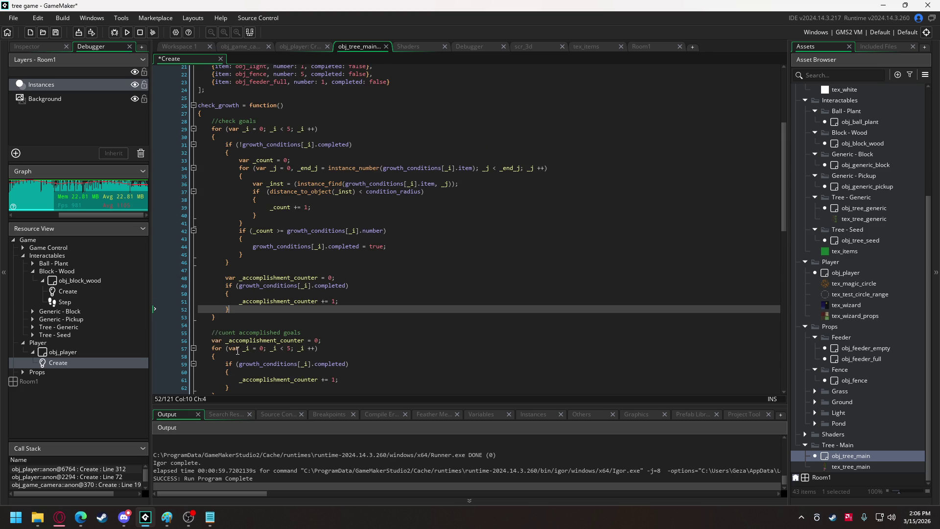
# - Move the _accomplishment_counter declaration above the loop, below the check goals comment
pyautogui.scroll(-2, 238, 352)
pyautogui.scroll(1, 238, 320)
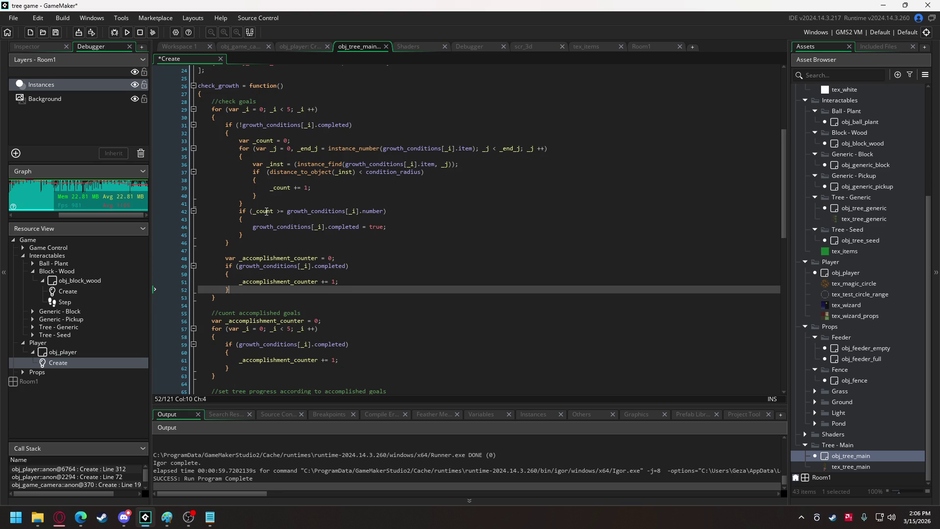
pyautogui.moveTo(225, 258); pyautogui.dragTo(334, 258)
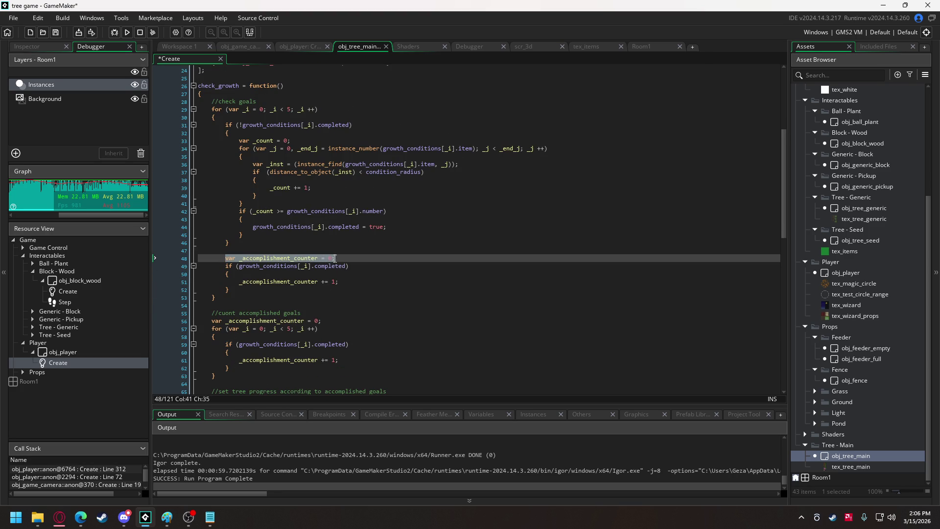
pyautogui.hotkey('ctrl', 'x')
pyautogui.click(265, 101)
pyautogui.press('Return')
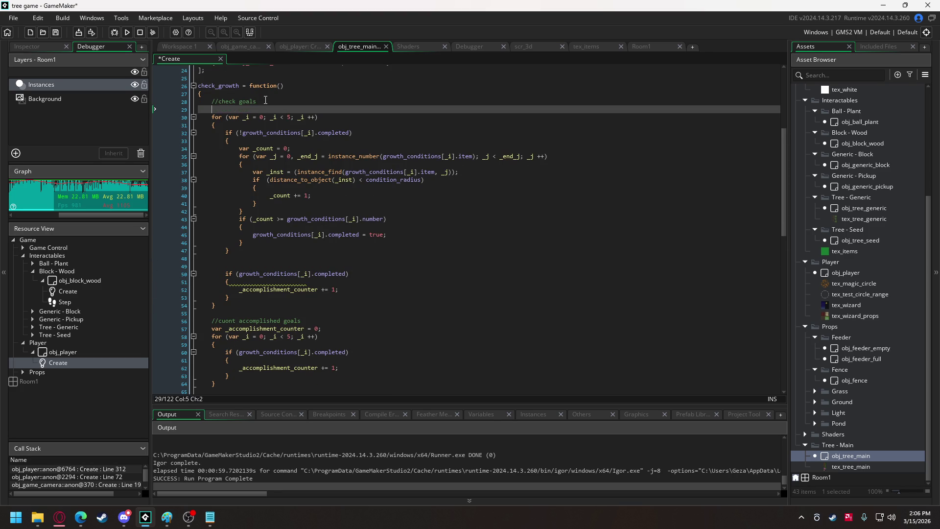
pyautogui.hotkey('ctrl', 'v')
pyautogui.click(246, 266)
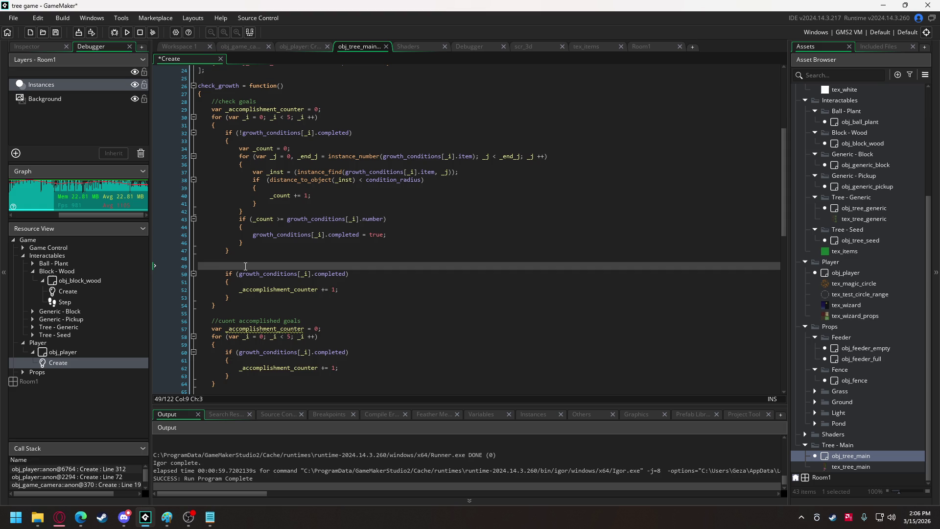
pyautogui.press('BackSpace')
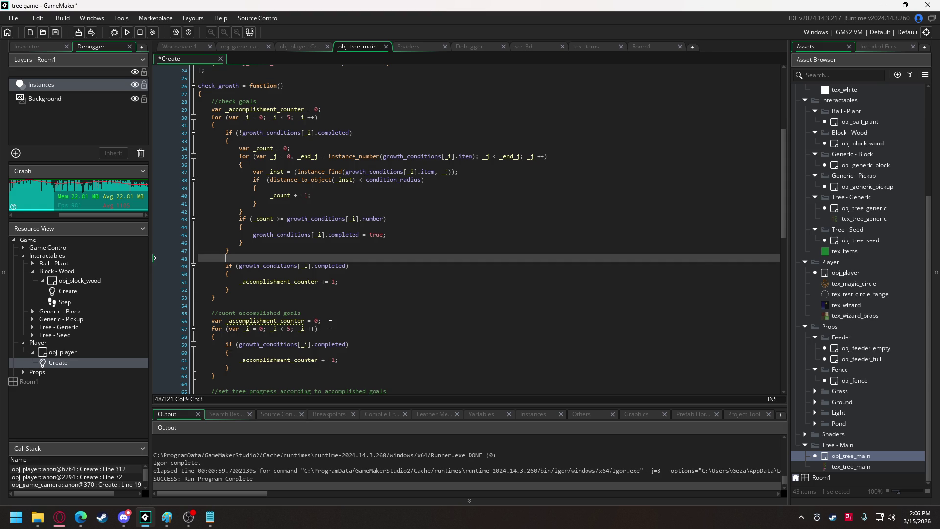
# - Delete the old counter declaration and the separate counting loop with its comment
pyautogui.moveTo(330, 324); pyautogui.dragTo(126, 324)
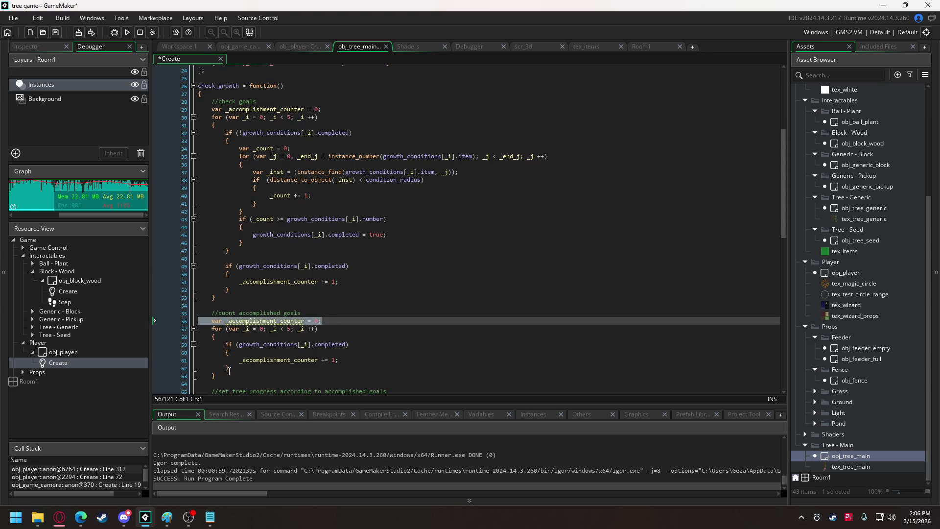
pyautogui.moveTo(230, 375)
pyautogui.mouseDown()
pyautogui.moveTo(195, 338)
pyautogui.moveTo(158, 323)
pyautogui.moveTo(163, 306)
pyautogui.mouseUp()
pyautogui.press('Delete')
pyautogui.press('Delete')
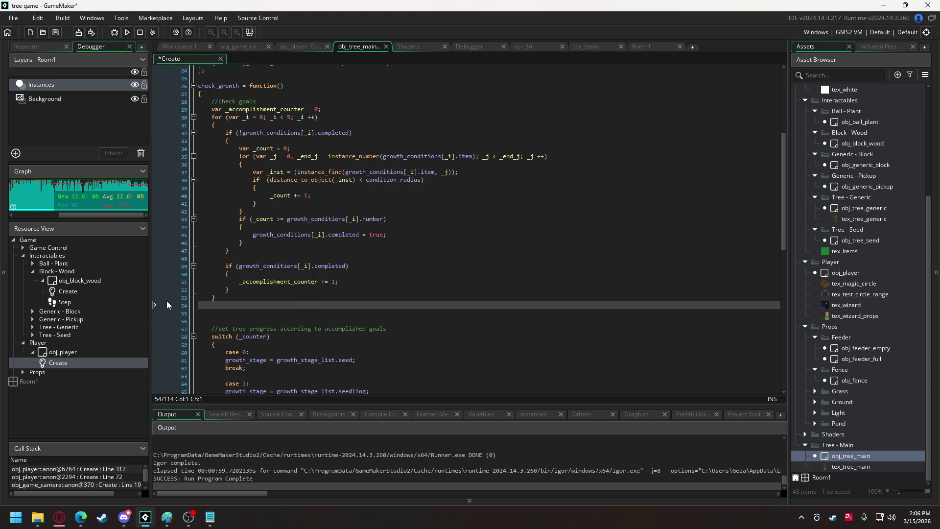
pyautogui.press('BackSpace')
pyautogui.press('Delete')
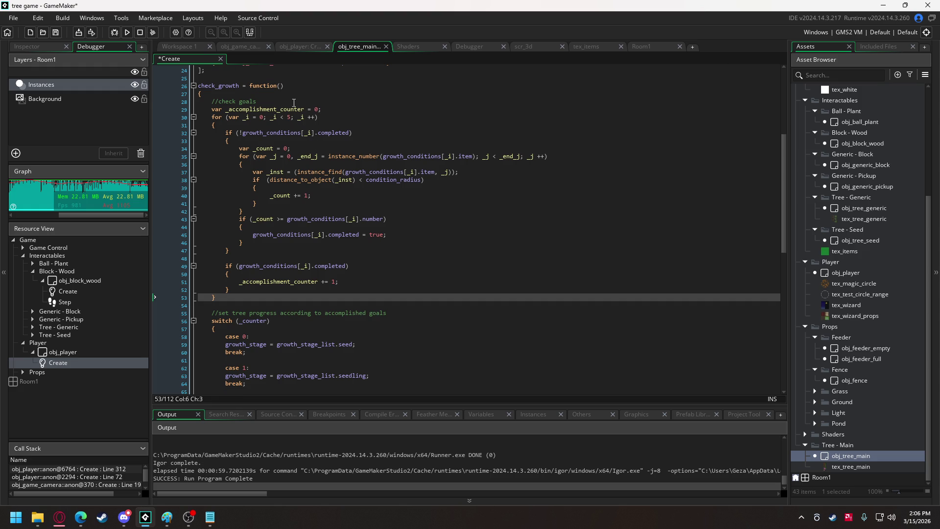
# - Replace the old counter in the switch statement with _accomplishment_counter
pyautogui.click(293, 102)
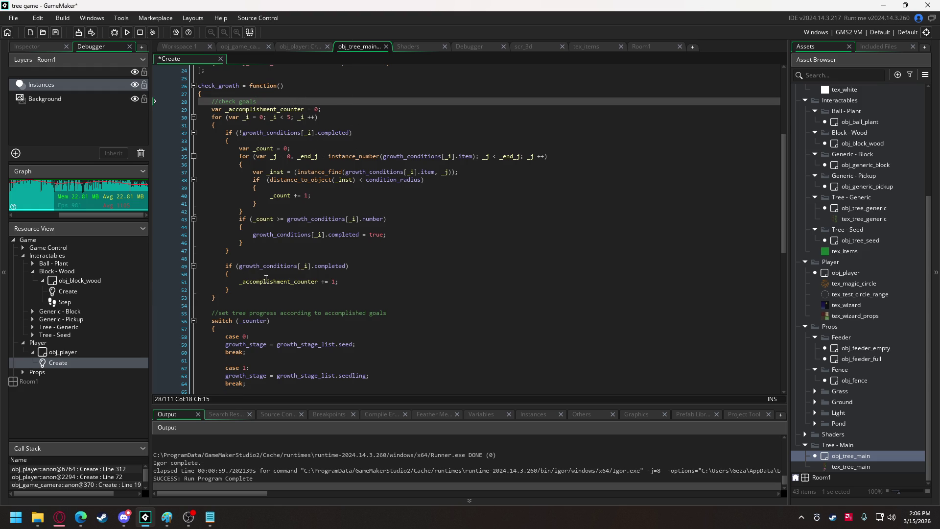
pyautogui.doubleClick(267, 281)
pyautogui.scroll(-3, 266, 258)
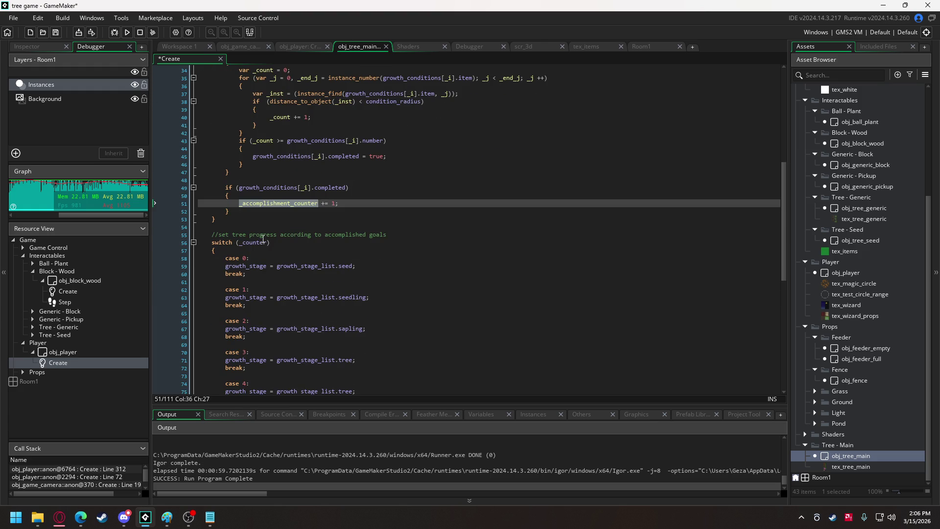
pyautogui.doubleClick(253, 243)
pyautogui.hotkey('ctrl', 'v')
pyautogui.scroll(4, 318, 212)
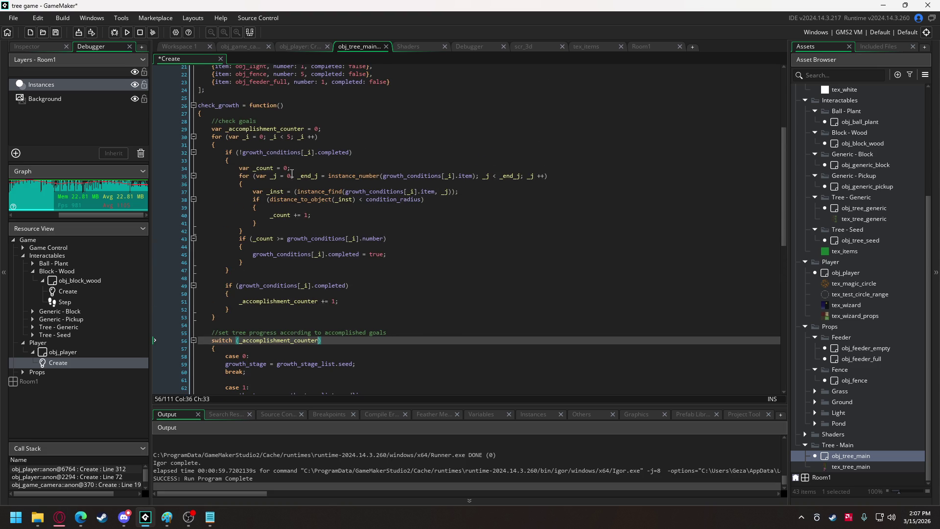
pyautogui.scroll(-6, 290, 175)
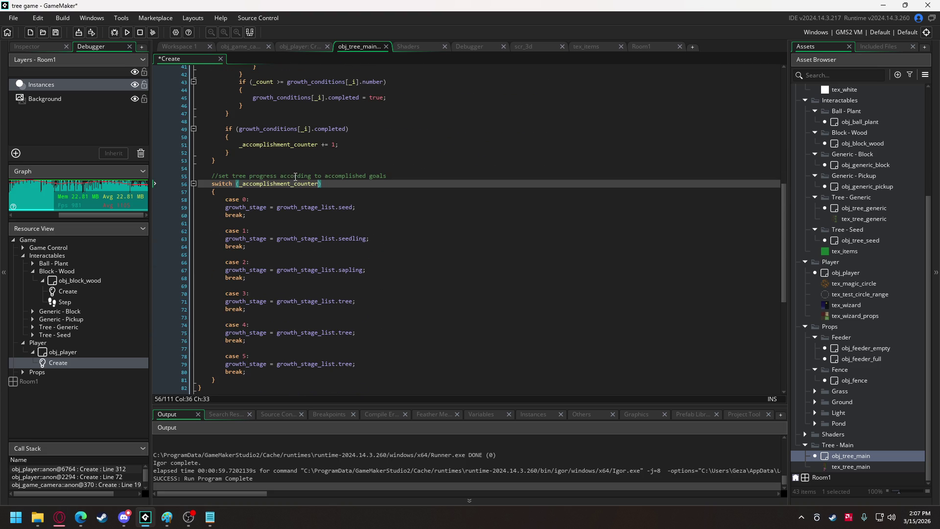
pyautogui.scroll(4, 295, 177)
# - Test-run the game, close it, and scroll back up to check_growth
pyautogui.click(127, 33)
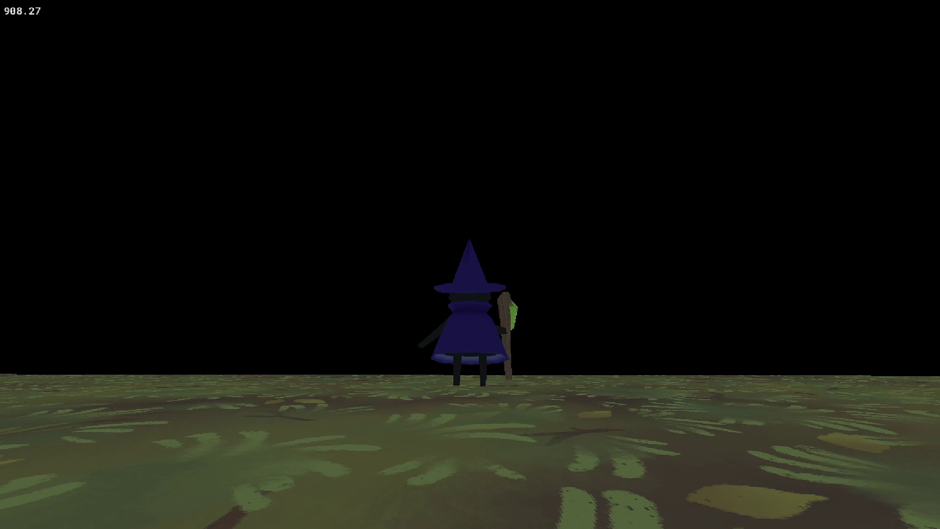
pyautogui.press('Escape')
pyautogui.scroll(2, 219, 77)
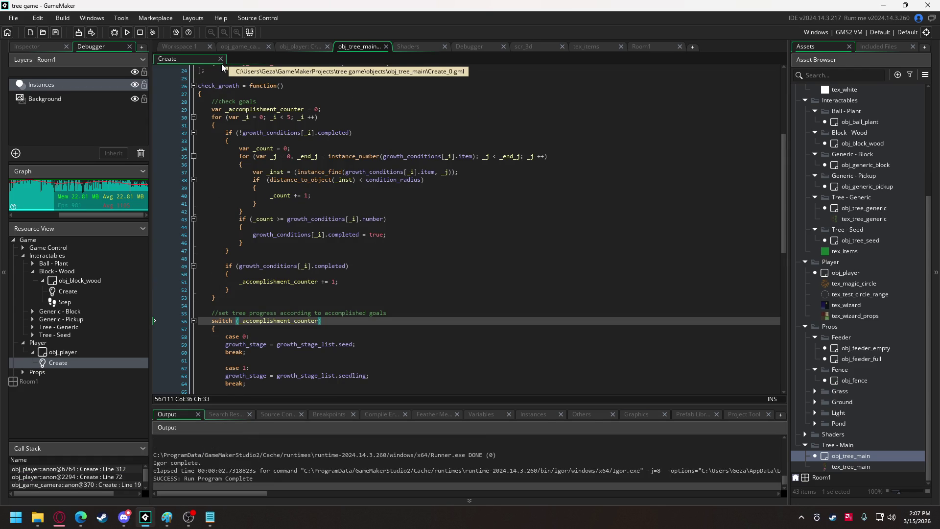
# - Add a Step event to obj_tree_main and clear its template comments
pyautogui.doubleClick(877, 458)
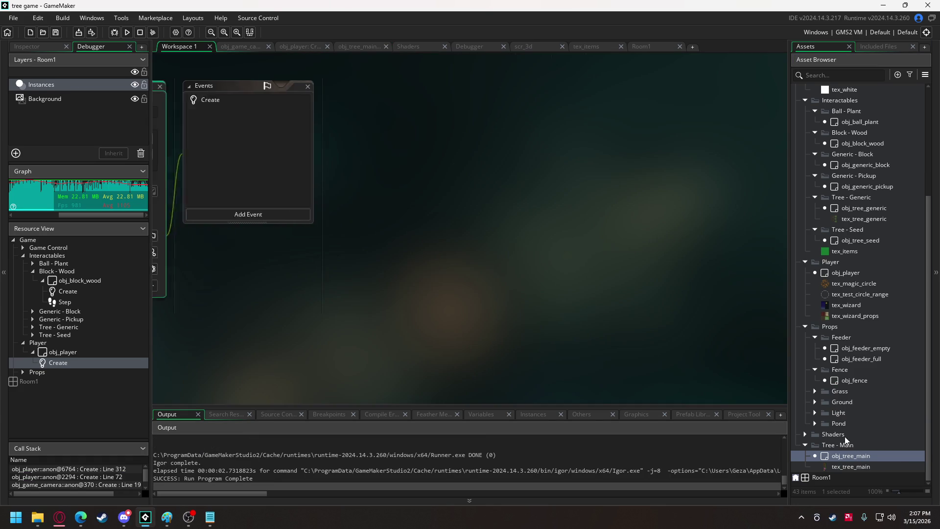
pyautogui.click(361, 216)
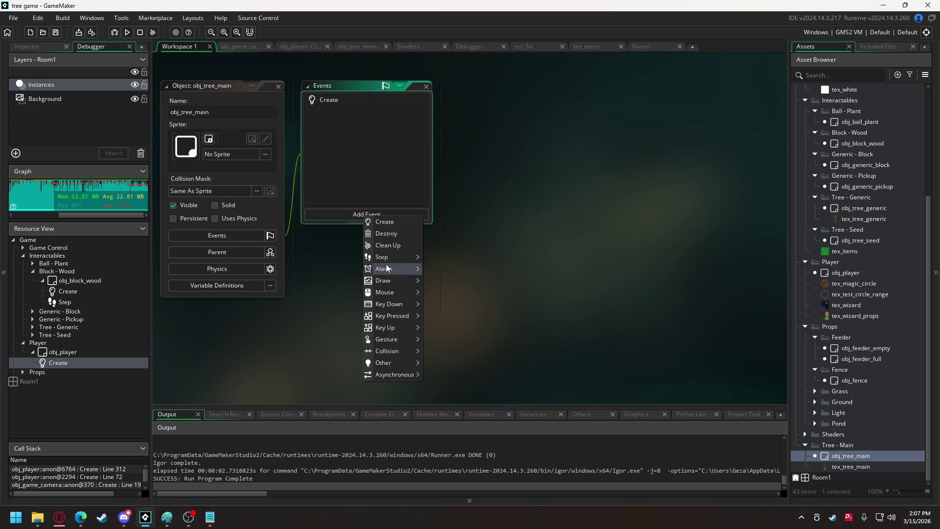
pyautogui.moveTo(396, 261)
pyautogui.click(429, 257)
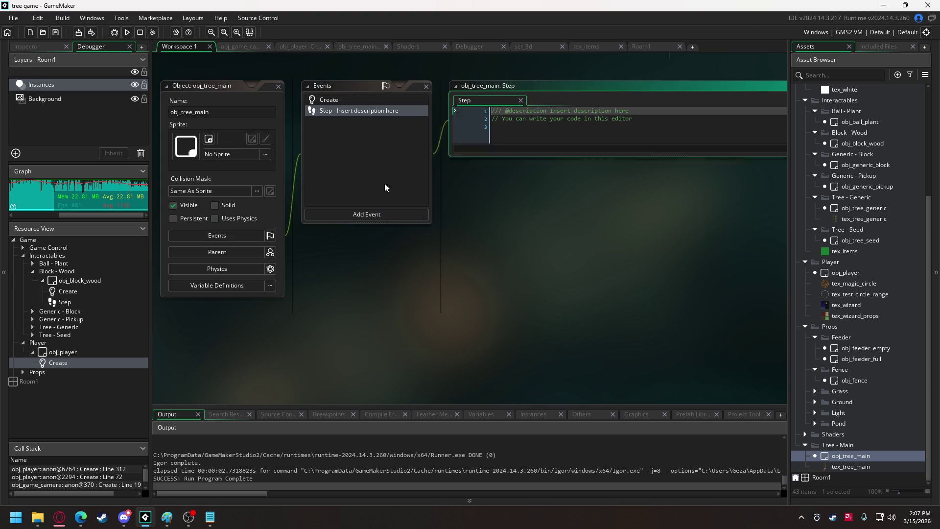
pyautogui.click(349, 111)
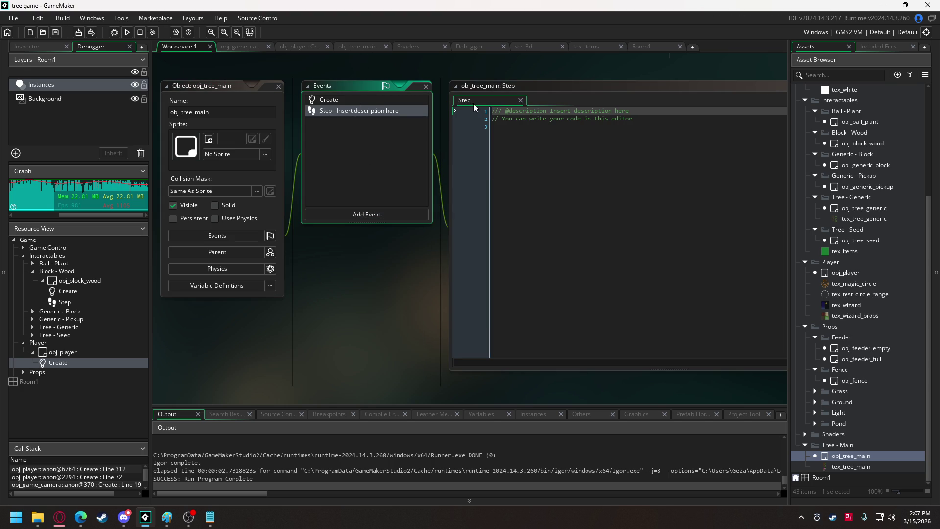
pyautogui.click(368, 49)
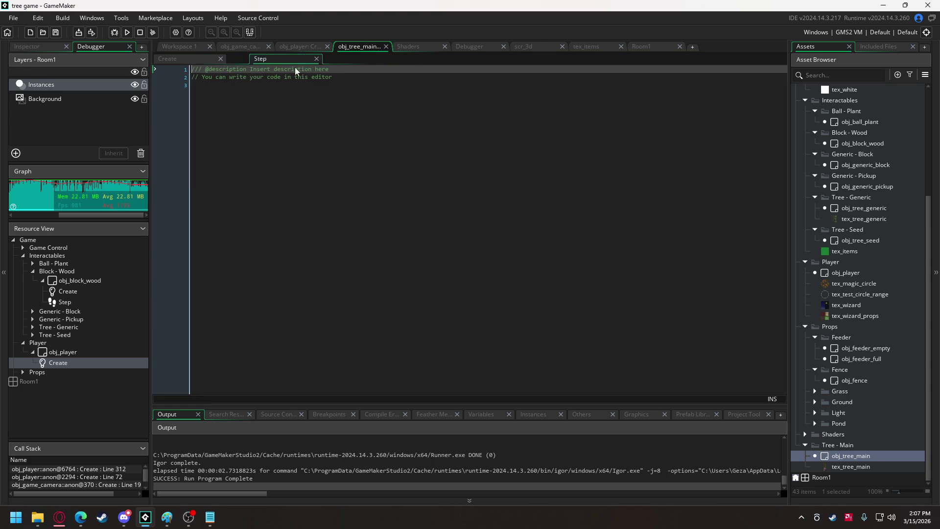
pyautogui.hotkey('ctrl', 'a')
pyautogui.press('BackSpace')
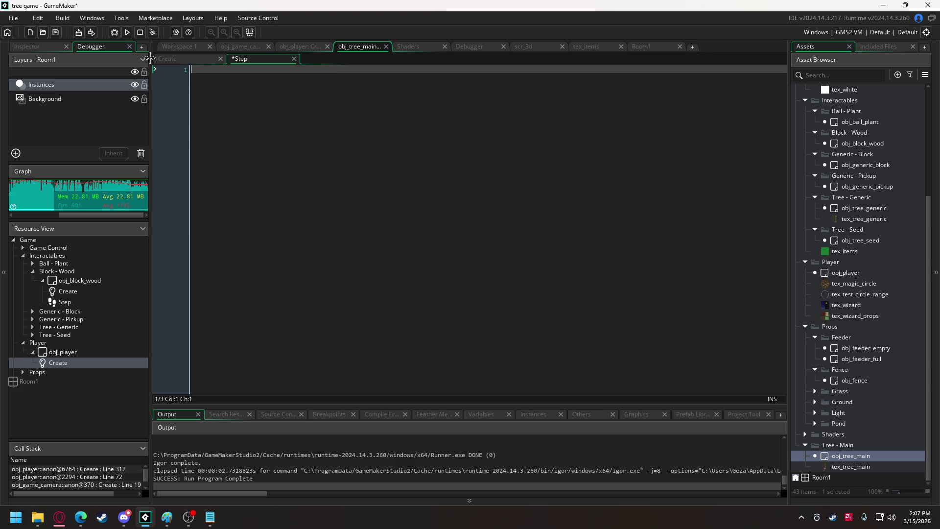
# - Write check_growth(); as the Step event's code, copying the name from Create
pyautogui.click(167, 58)
pyautogui.doubleClick(238, 86)
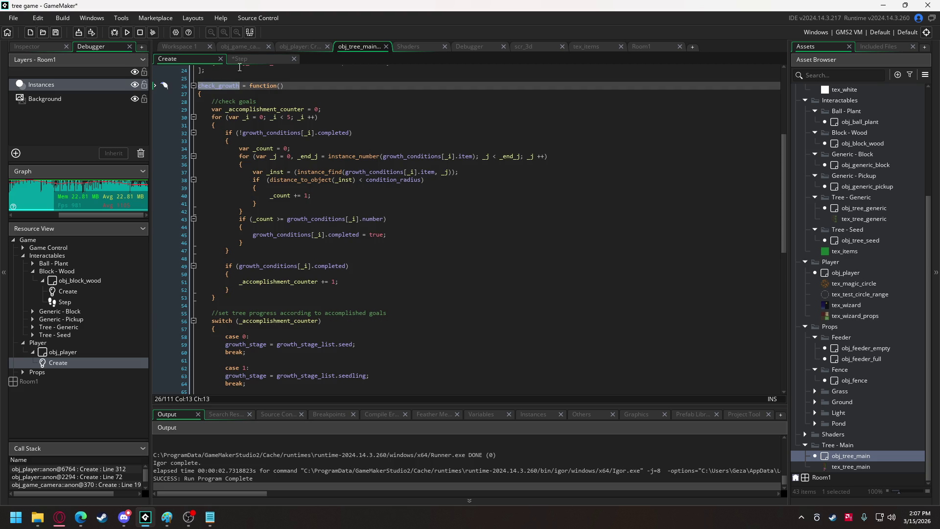
pyautogui.hotkey('ctrl', 'c')
pyautogui.click(243, 59)
pyautogui.hotkey('ctrl', 'v')
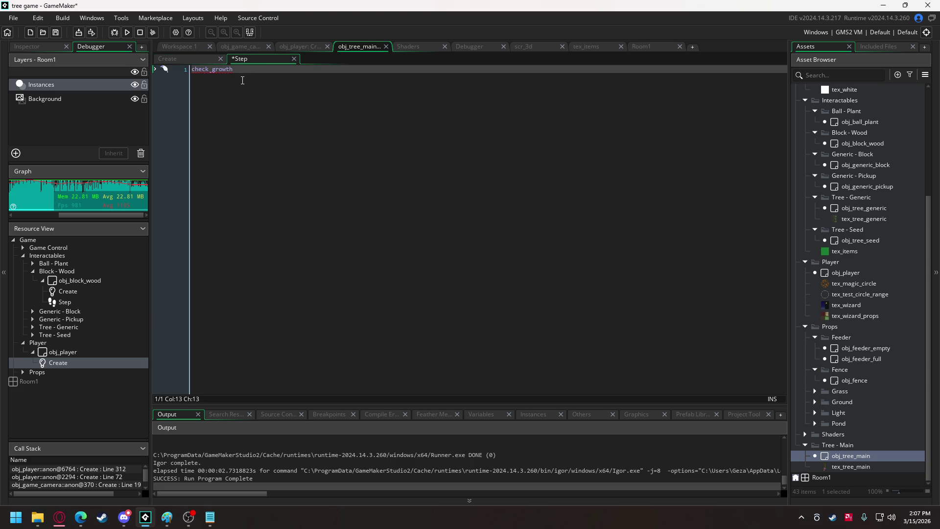
pyautogui.write('()')
pyautogui.write(';')
# - Run the game and walk the witch into the tree cluster toward the egg creature
pyautogui.click(131, 32)
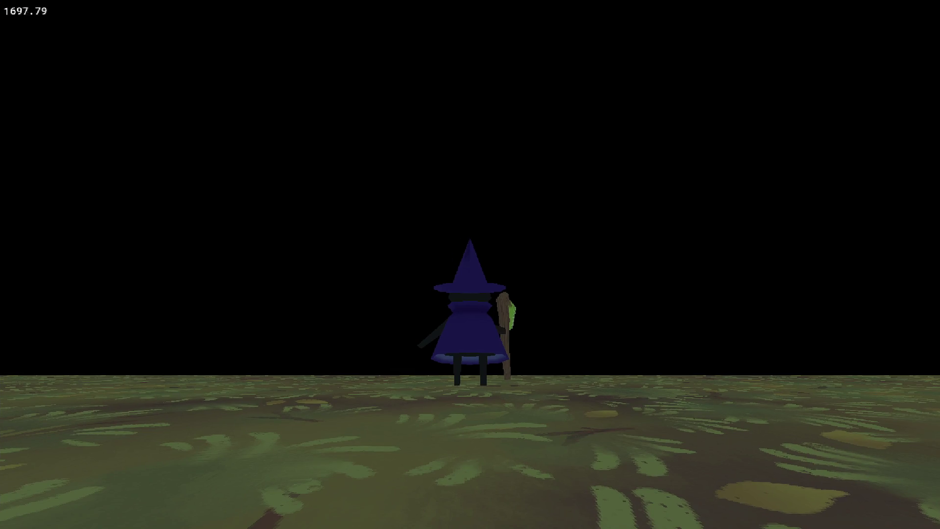
pyautogui.press('w')
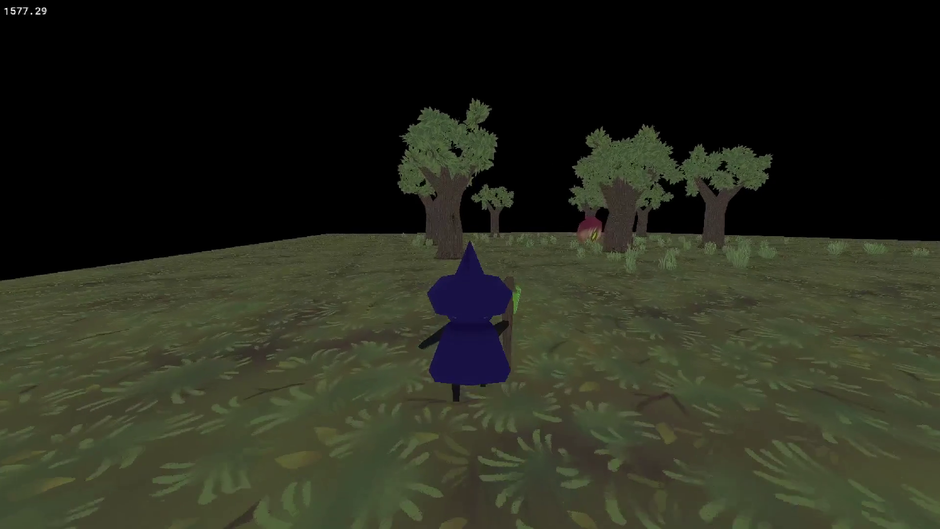
pyautogui.press('w')
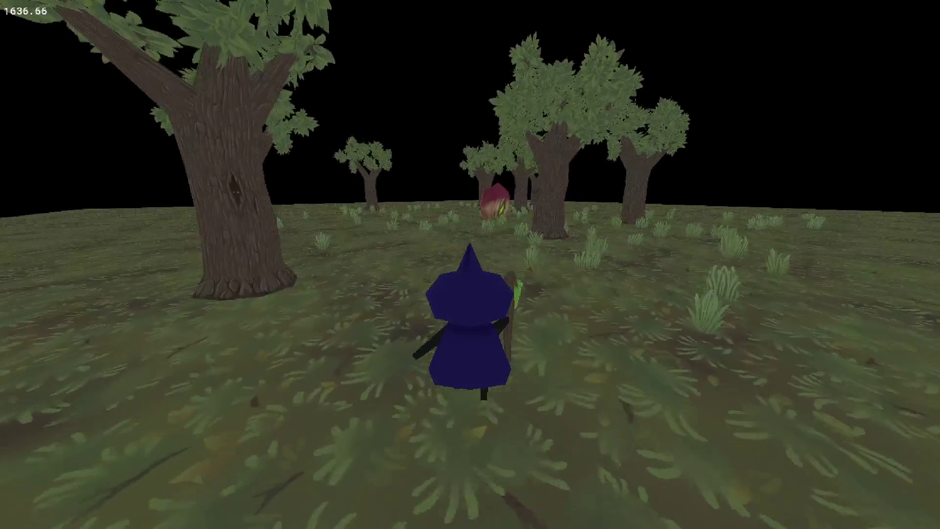
pyautogui.press('w')
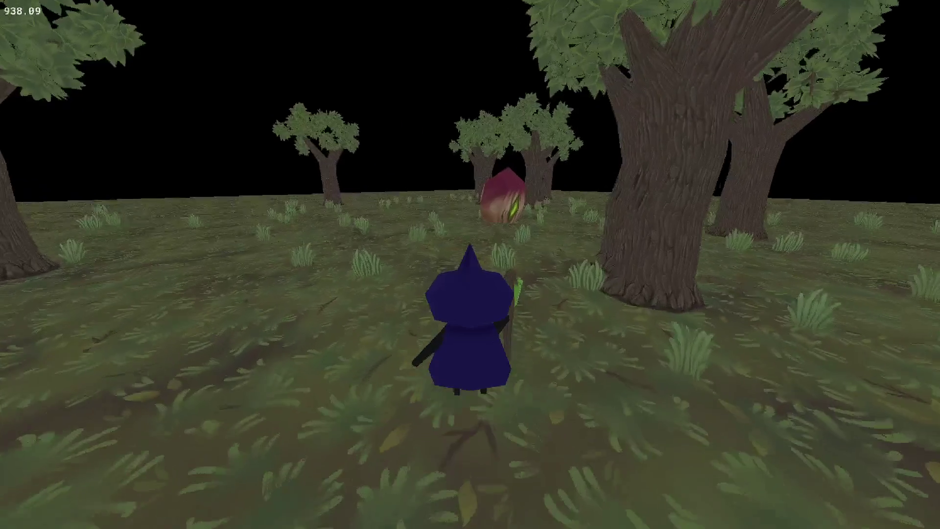
pyautogui.press('w')
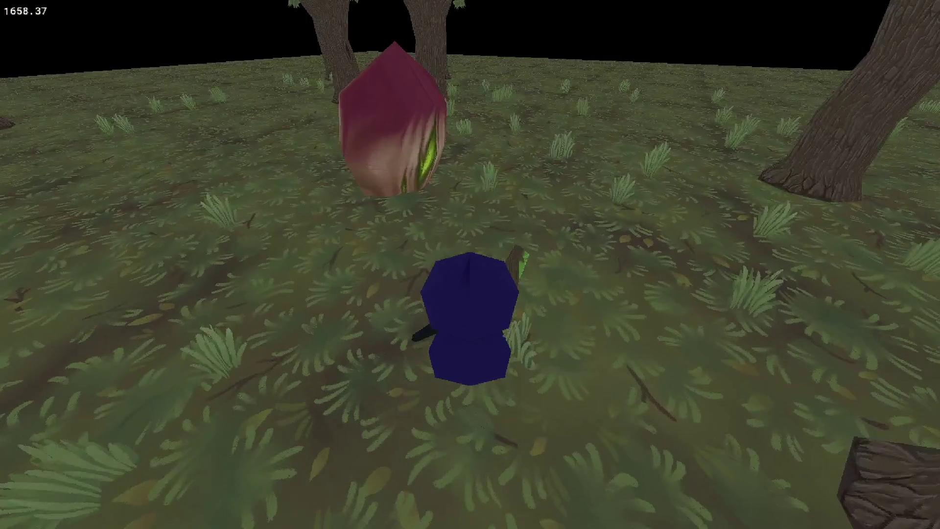
pyautogui.press('w')
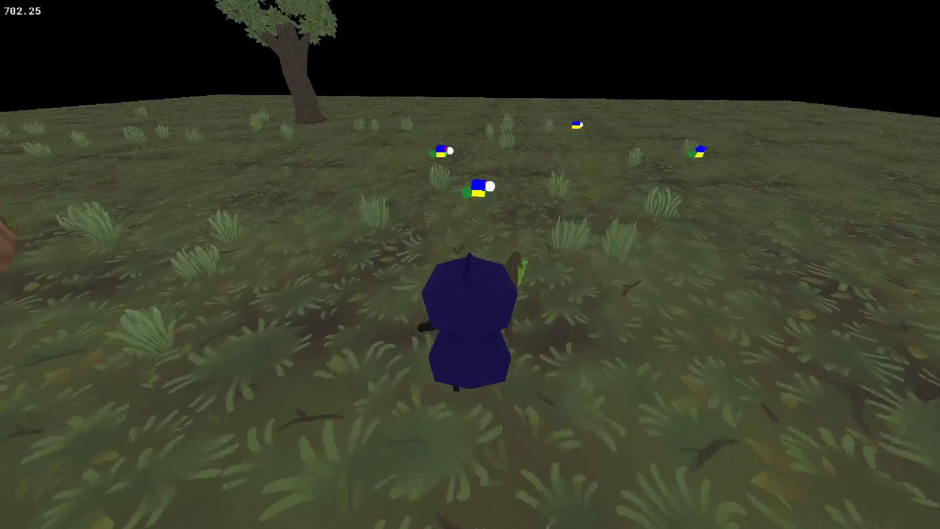
# - Walk the witch past the cube and sphere pickups toward the purple pod, then exit the game
pyautogui.press('w')
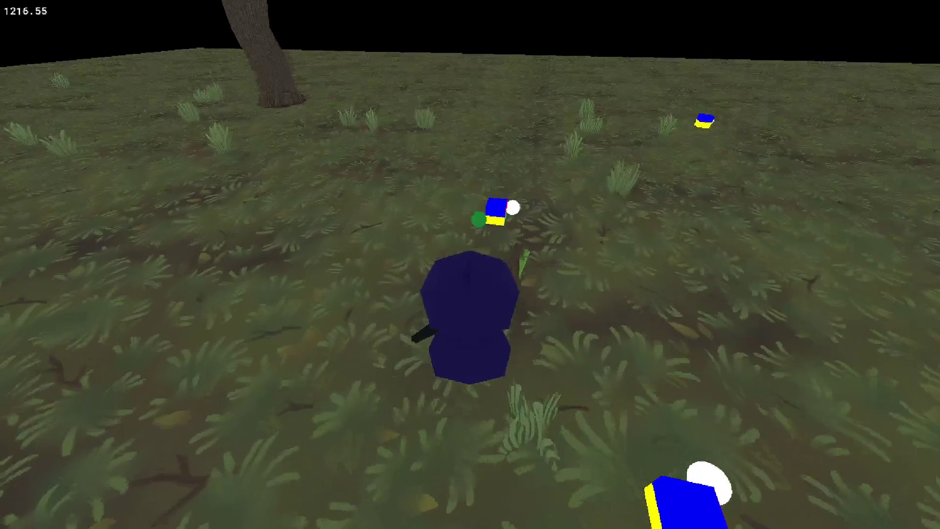
pyautogui.press('w')
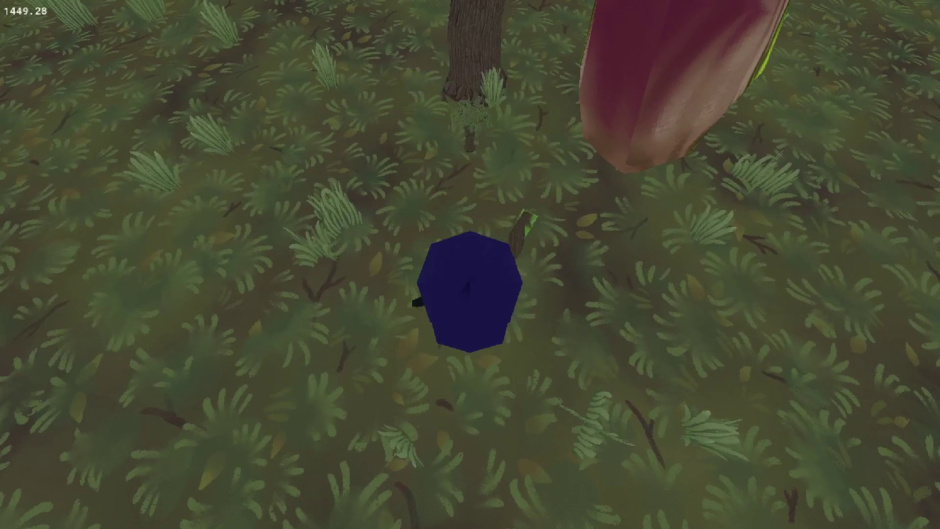
pyautogui.press('w')
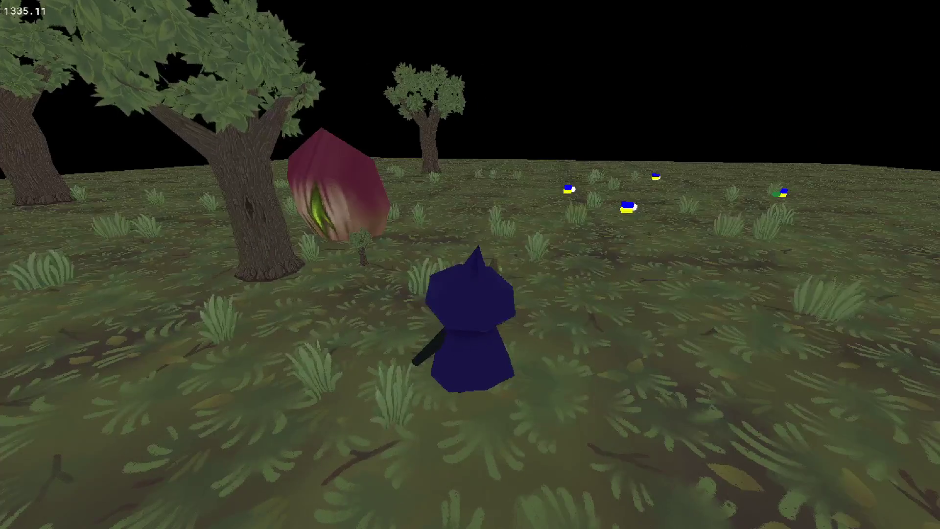
pyautogui.press('w')
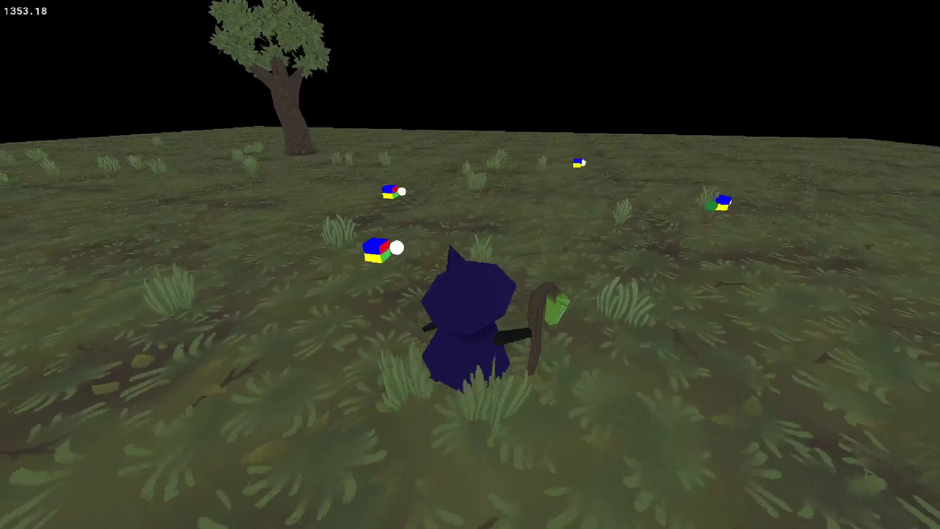
pyautogui.press('w')
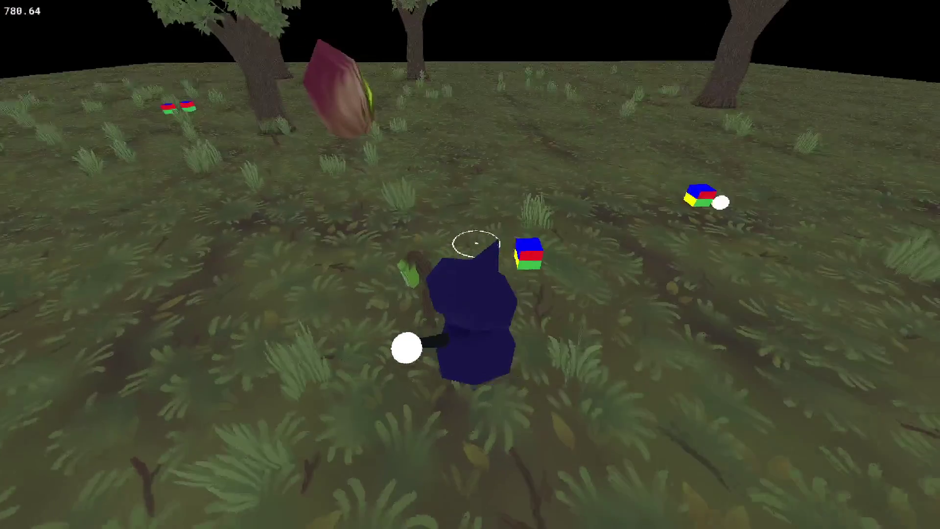
pyautogui.press('w')
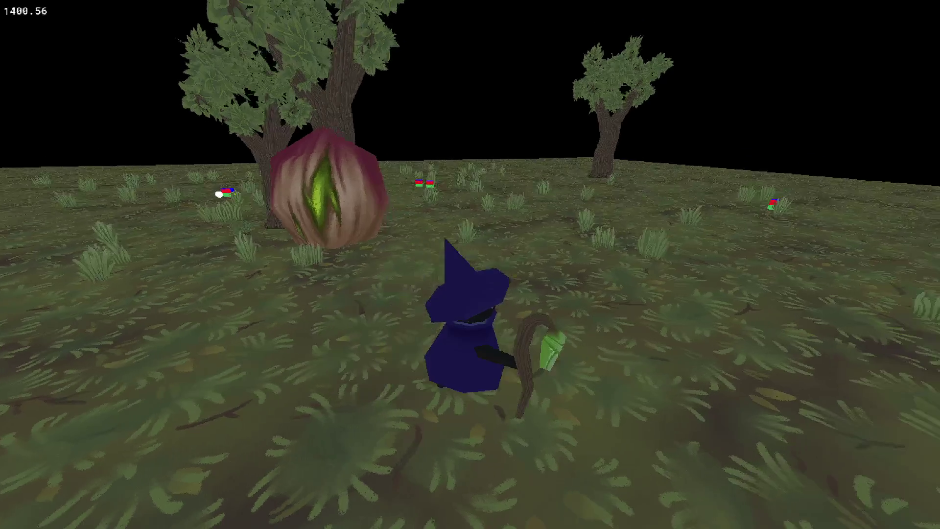
pyautogui.press('w')
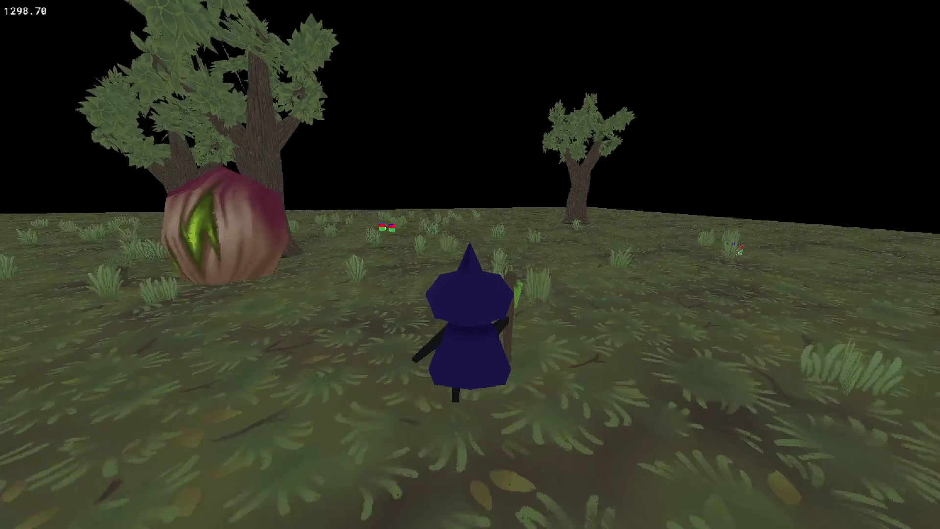
pyautogui.press('w')
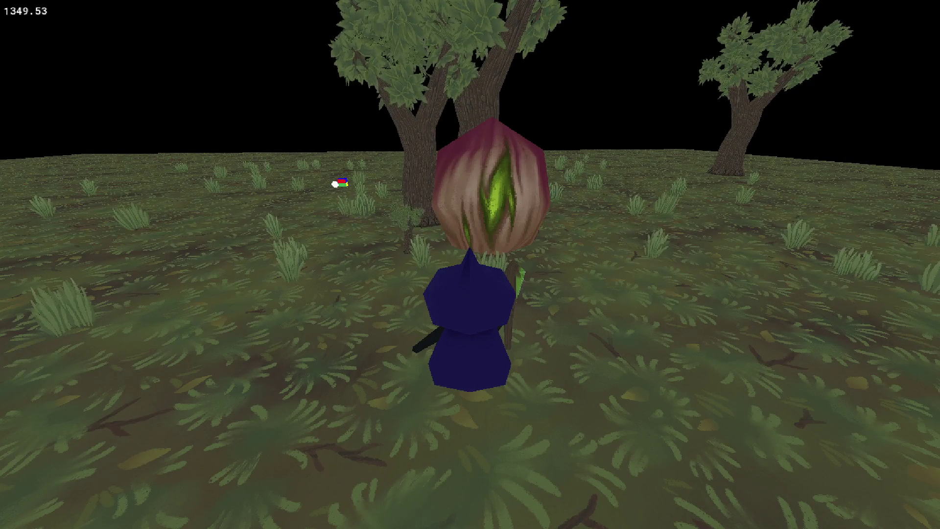
pyautogui.press('Escape')
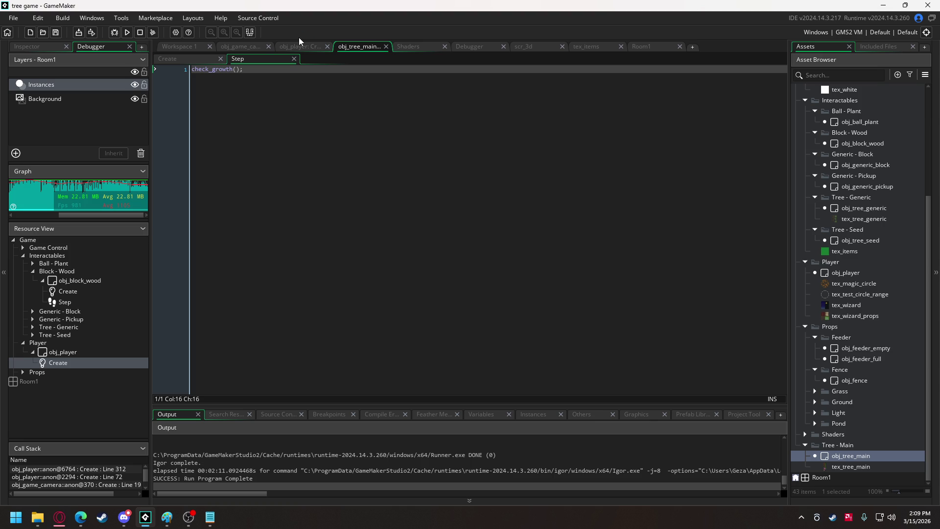
# - Jump to check_growth's definition, then switch to obj_player's Create code
pyautogui.middleClick(215, 69)
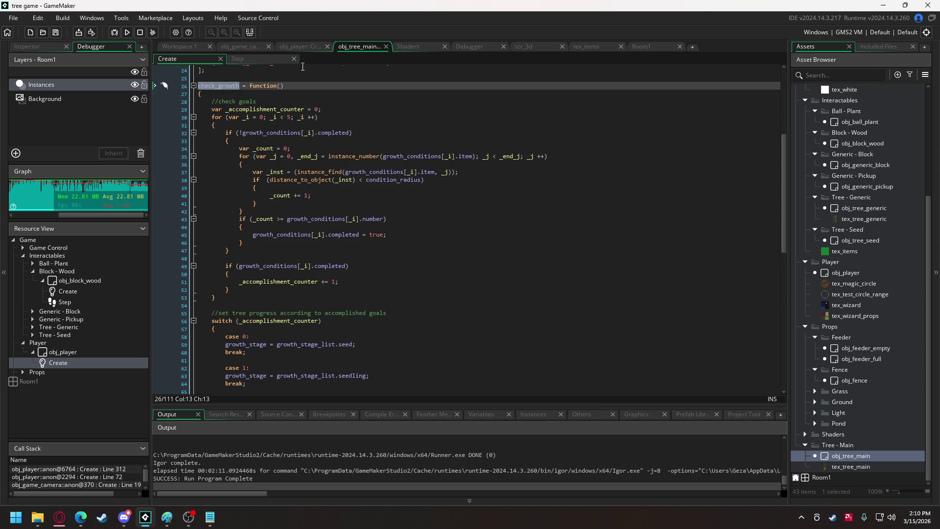
pyautogui.click(313, 47)
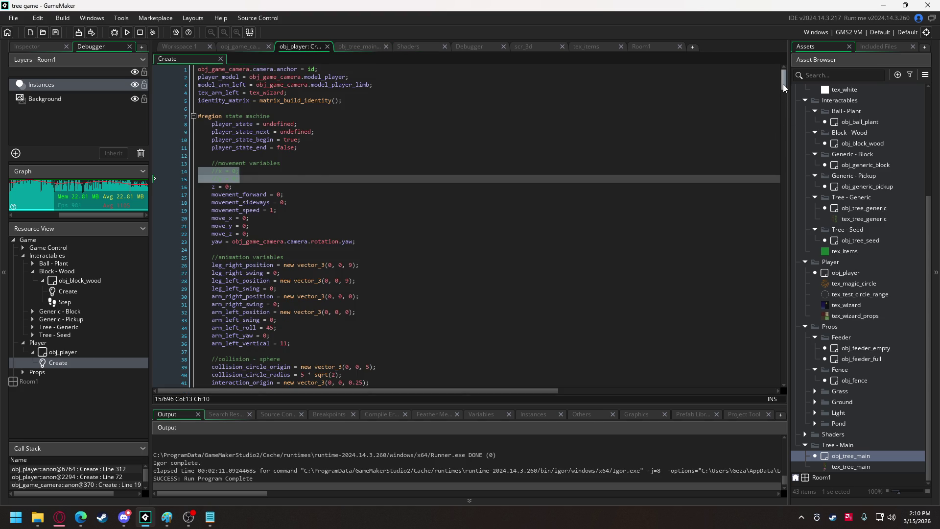
pyautogui.moveTo(785, 87); pyautogui.dragTo(748, 330)
pyautogui.scroll(-5, 738, 369)
pyautogui.scroll(8, 739, 361)
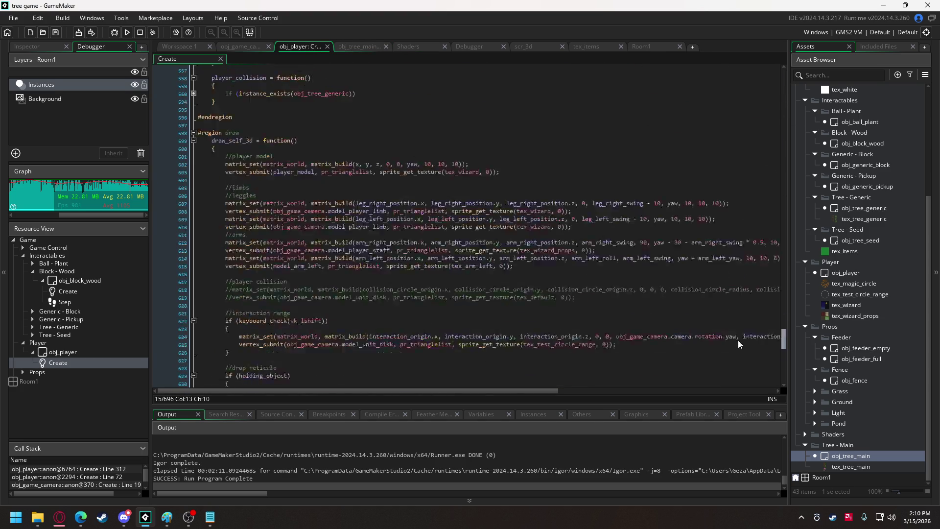
pyautogui.scroll(20, 740, 324)
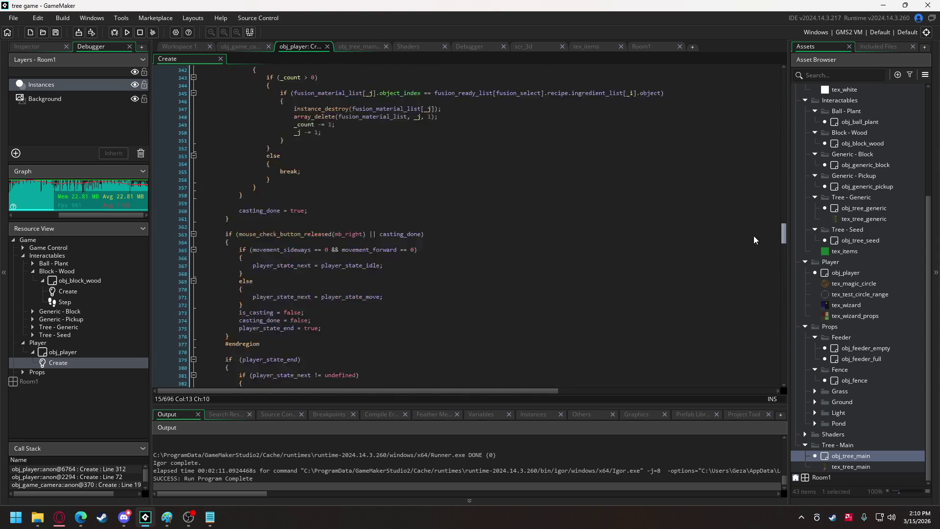
pyautogui.scroll(10, 756, 213)
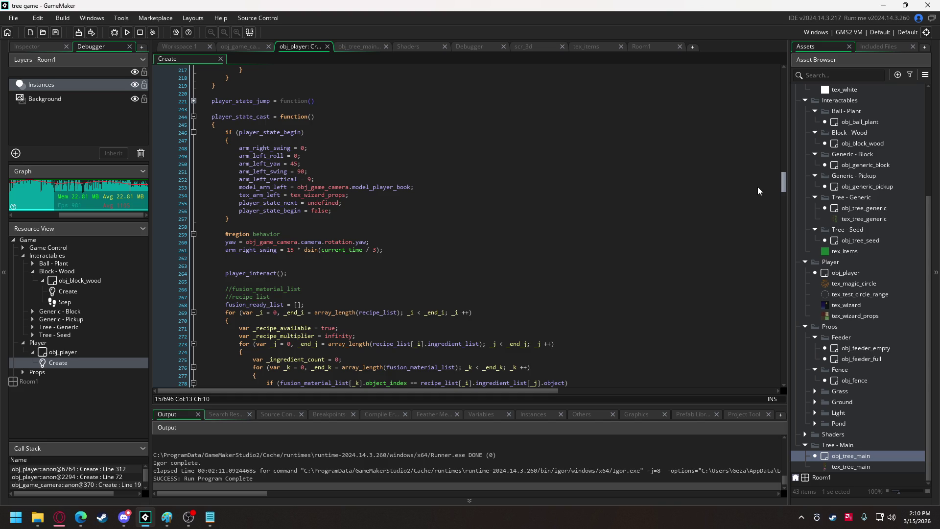
pyautogui.scroll(-5, 259, 186)
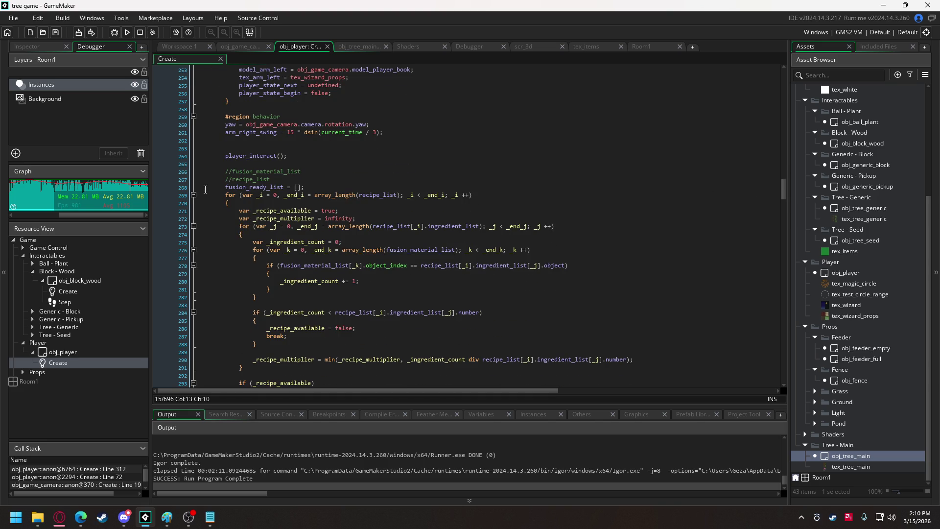
# - Collapse the code blocks at lines 269, 300, 304, 309 and 321
pyautogui.click(193, 195)
pyautogui.scroll(-2, 251, 187)
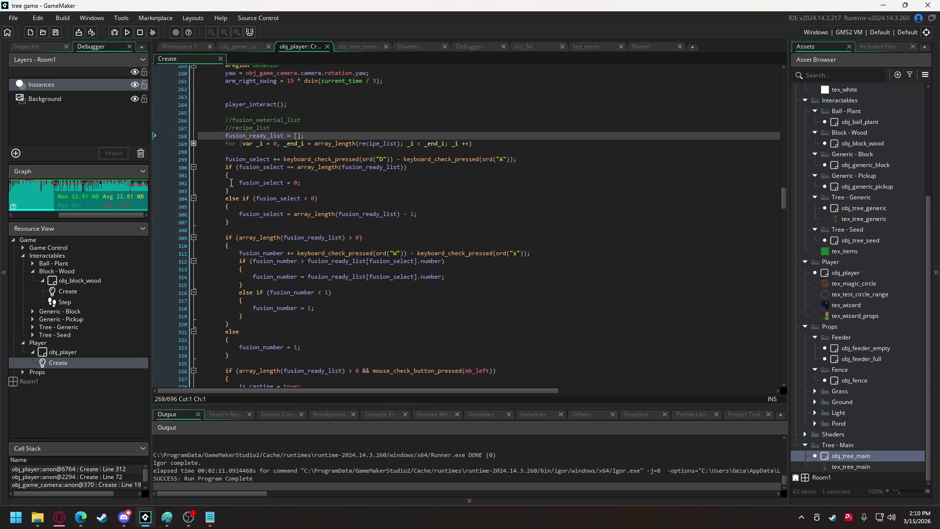
pyautogui.click(193, 167)
pyautogui.click(194, 175)
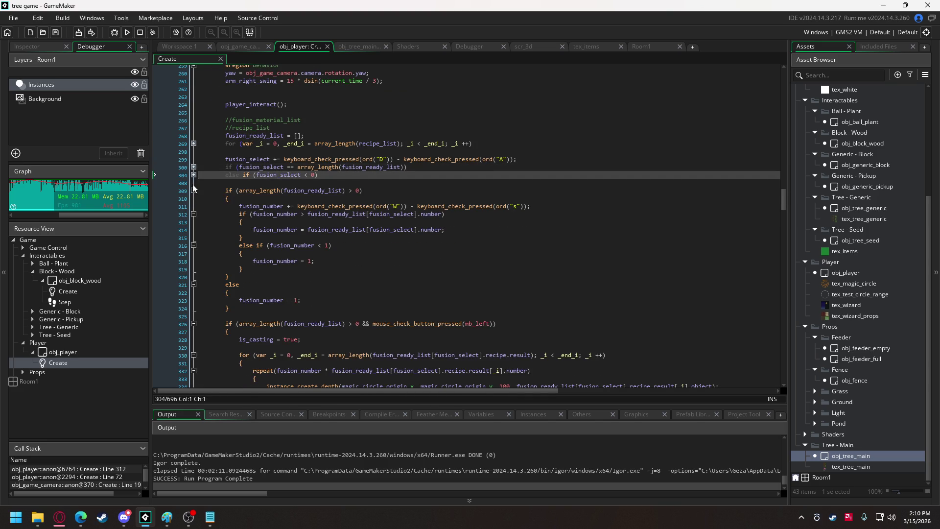
pyautogui.click(194, 191)
pyautogui.click(193, 198)
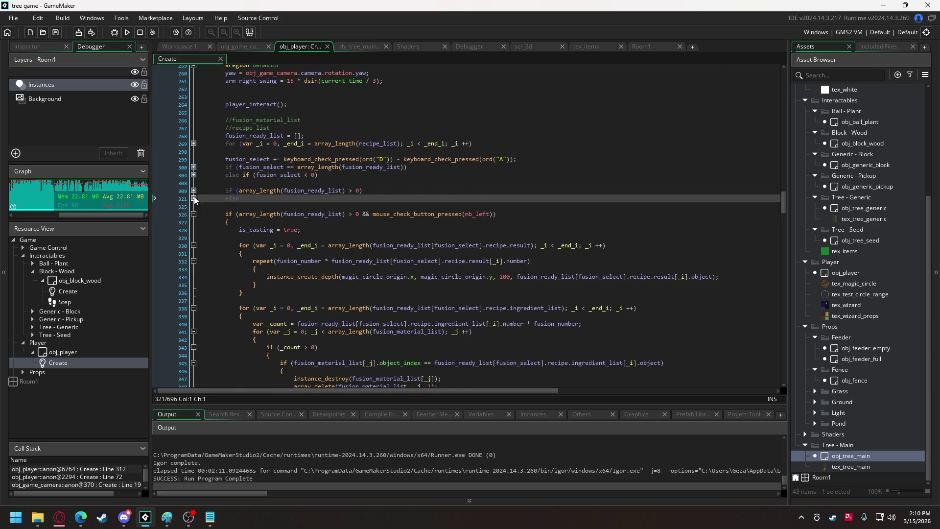
# - Scroll to the mouse_check_button_pressed(mb_left) casting check and place the caret on line 325
pyautogui.scroll(-1, 321, 179)
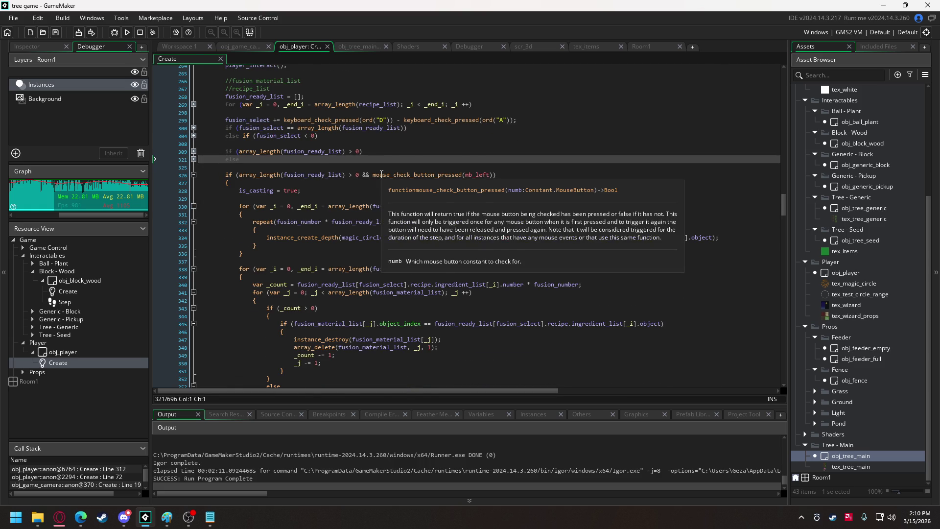
pyautogui.scroll(-1, 381, 174)
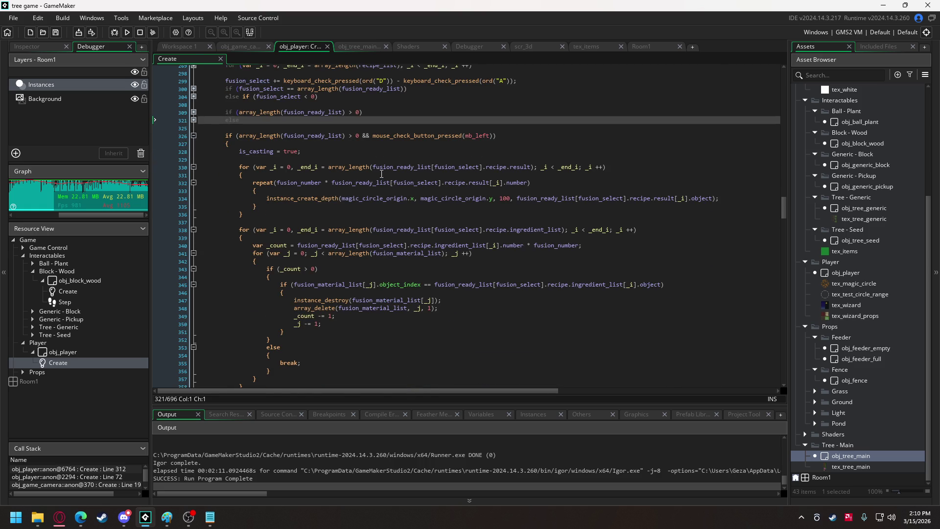
pyautogui.click(372, 136)
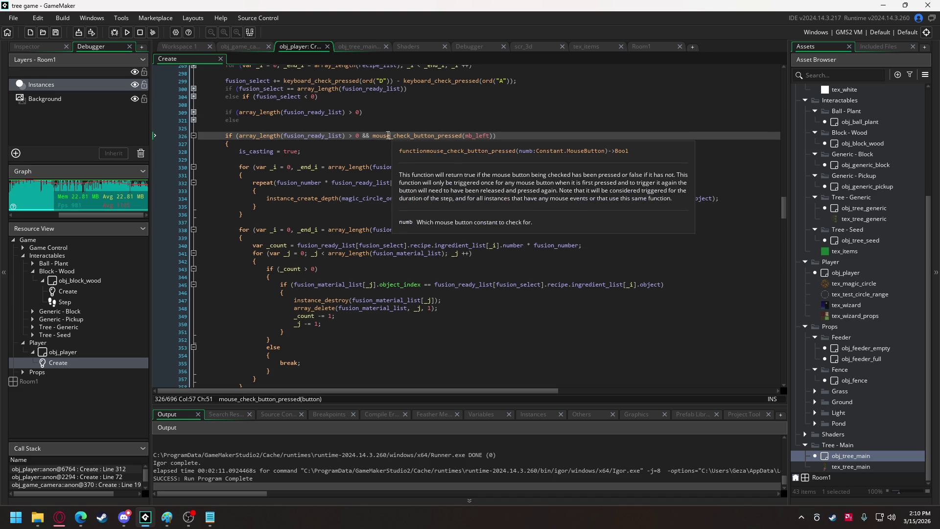
pyautogui.moveTo(373, 135); pyautogui.dragTo(493, 141)
pyautogui.hotkey('ctrl', 'c')
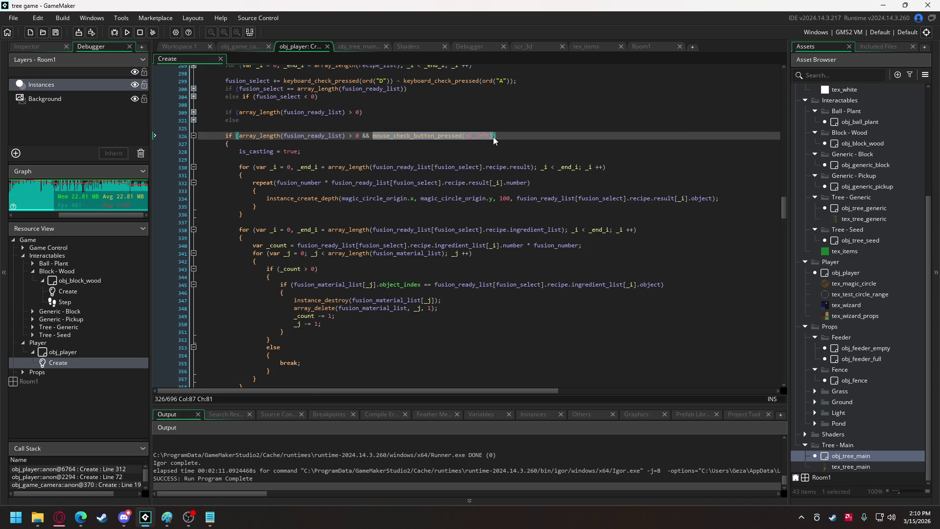
pyautogui.click(258, 127)
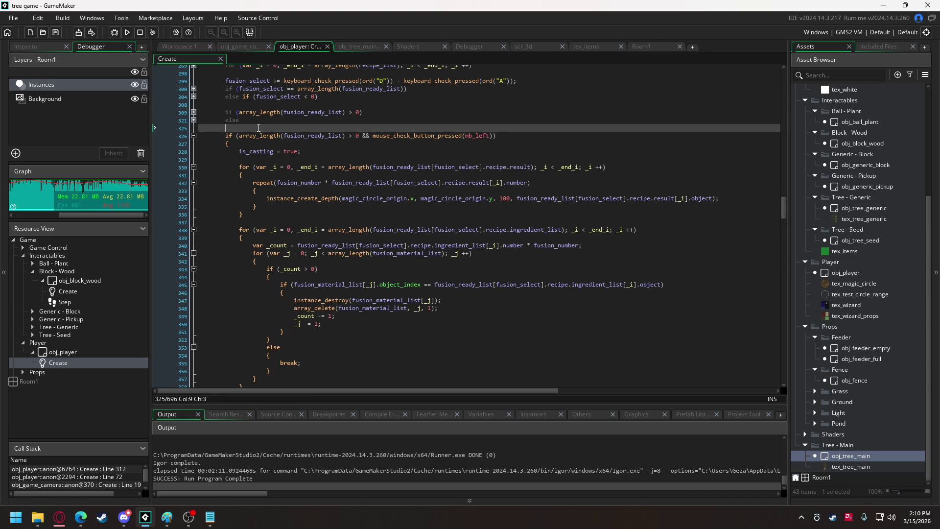
# - Add an 'if (mouse_check_button_pressed(mb_left)) {' line above the casting check
pyautogui.press('Return')
pyautogui.write('if (')
pyautogui.hotkey('ctrl', 'v')
pyautogui.write(')')
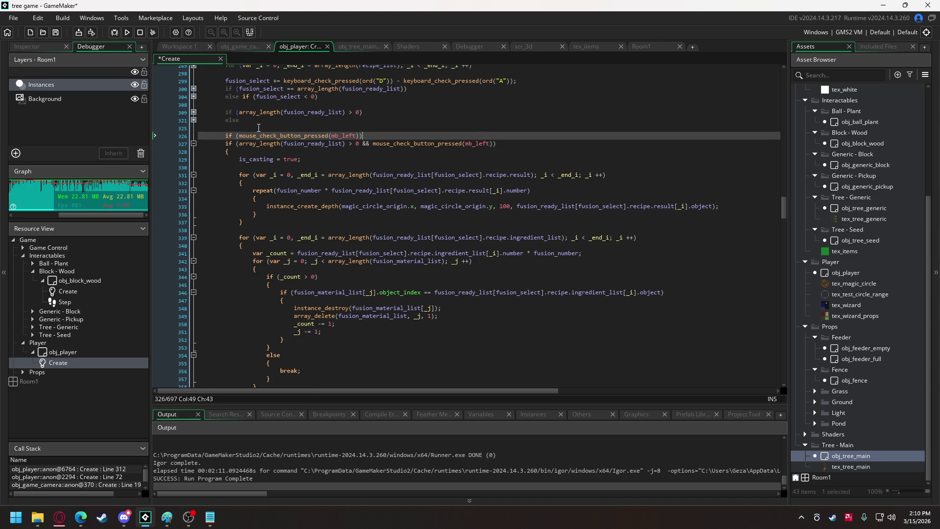
pyautogui.press('Return')
pyautogui.write('{')
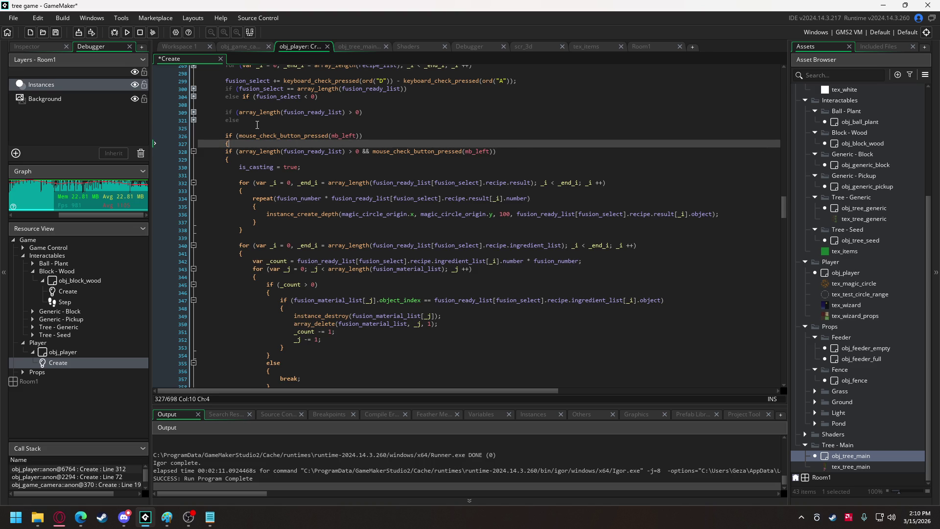
# - Indent the casting block one level and close the new left-click block with a brace
pyautogui.click(225, 160)
pyautogui.scroll(-3, 225, 196)
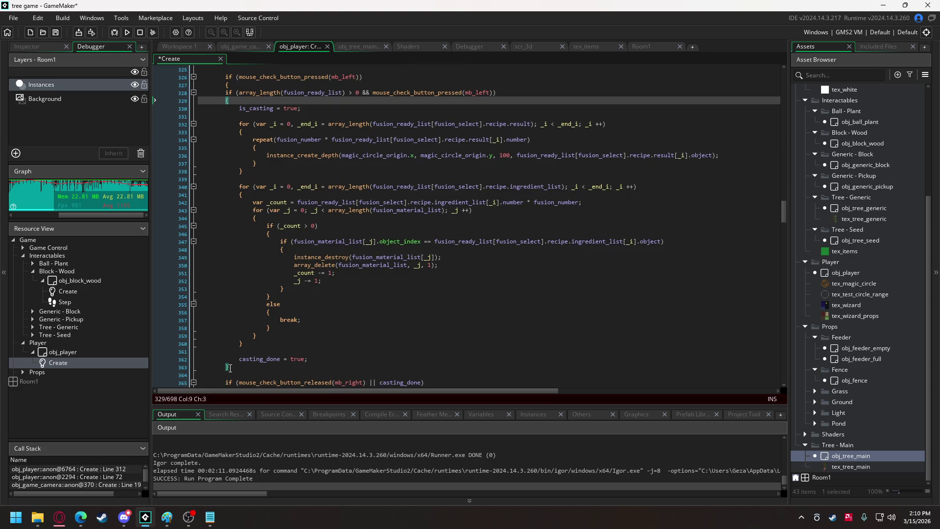
pyautogui.moveTo(238, 367); pyautogui.dragTo(225, 93)
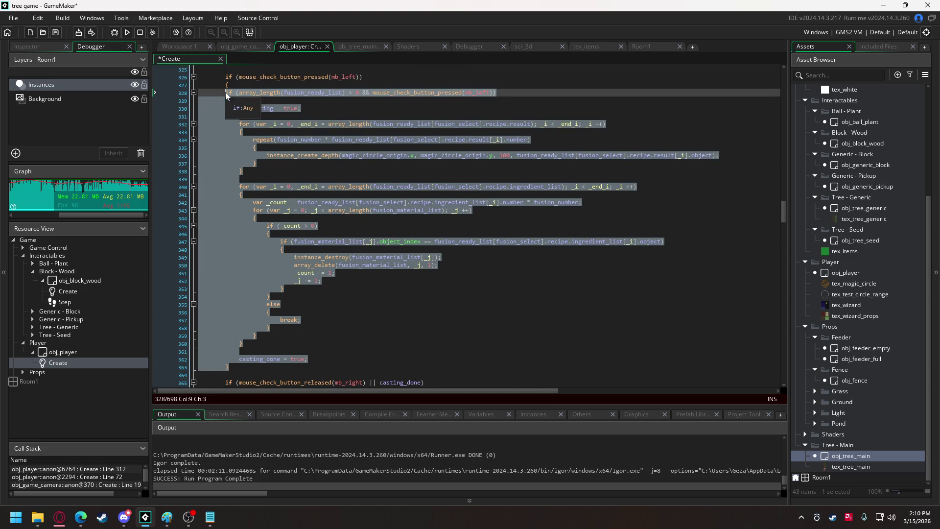
pyautogui.press('Tab')
pyautogui.click(254, 369)
pyautogui.press('Return')
pyautogui.write('}')
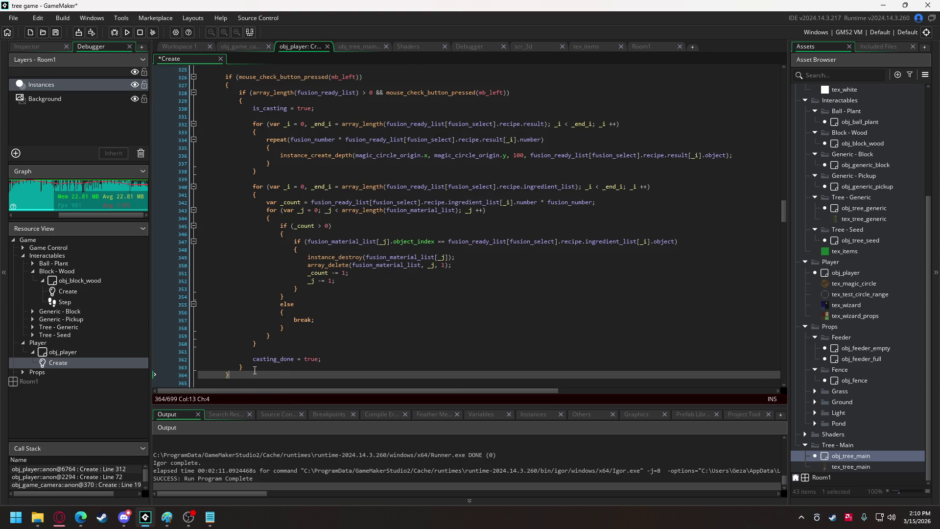
# - Delete '&& mouse_check_button_pressed(mb_left)' from the inner casting condition
pyautogui.moveTo(376, 92); pyautogui.dragTo(507, 94)
pyautogui.press('BackSpace')
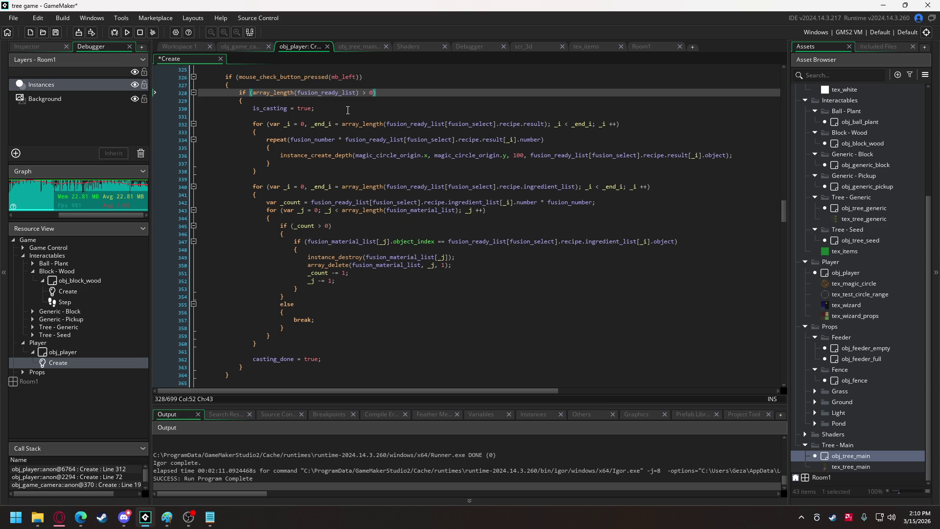
pyautogui.scroll(5, 348, 108)
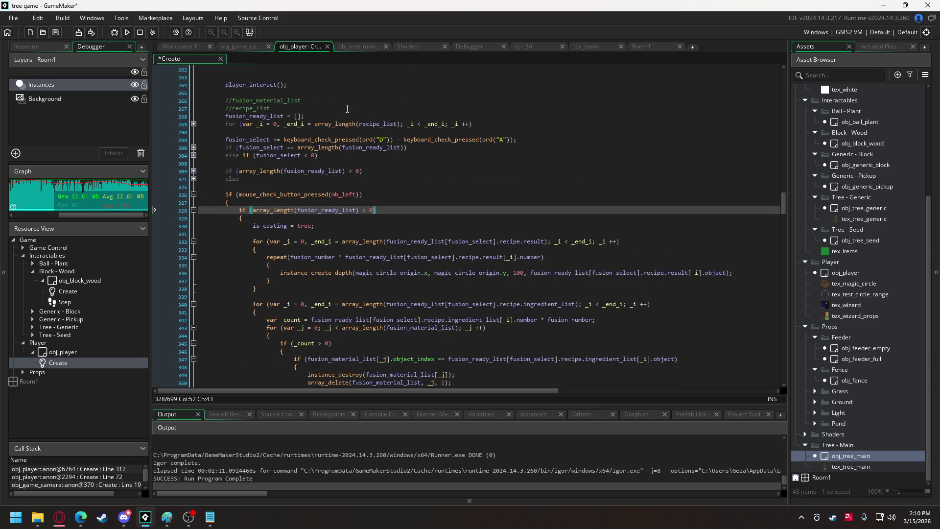
pyautogui.moveTo(323, 123)
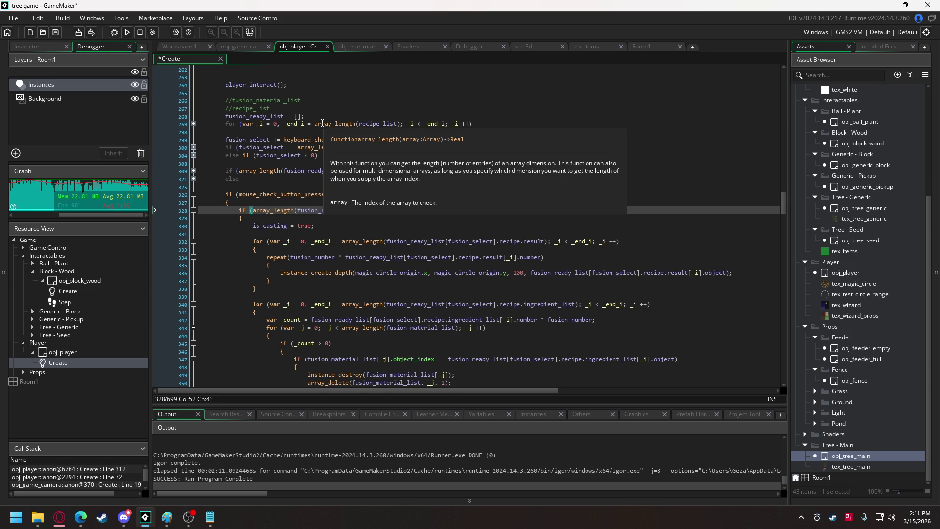
pyautogui.scroll(-7, 299, 202)
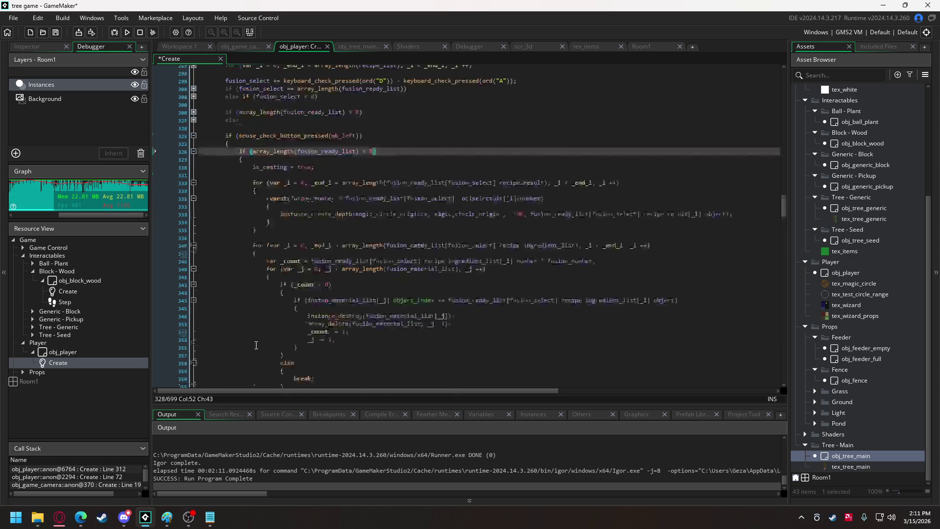
# - Add an empty else branch with braces after the casting block's closing brace
pyautogui.click(242, 324)
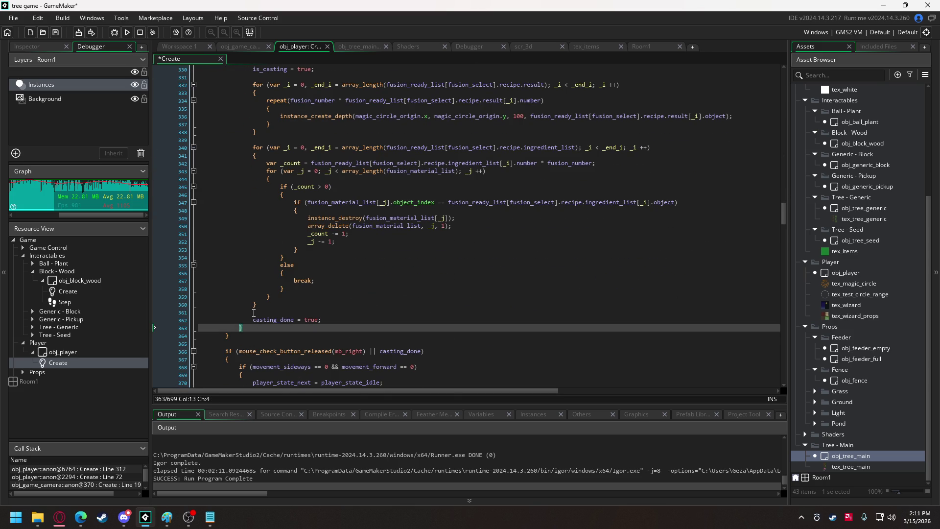
pyautogui.scroll(1, 253, 313)
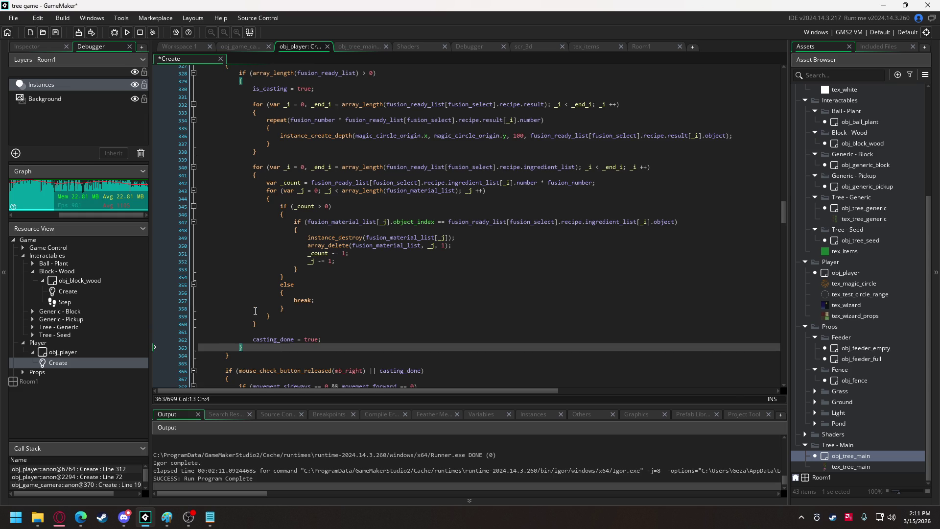
pyautogui.click(261, 350)
pyautogui.press('Return')
pyautogui.write('ele')
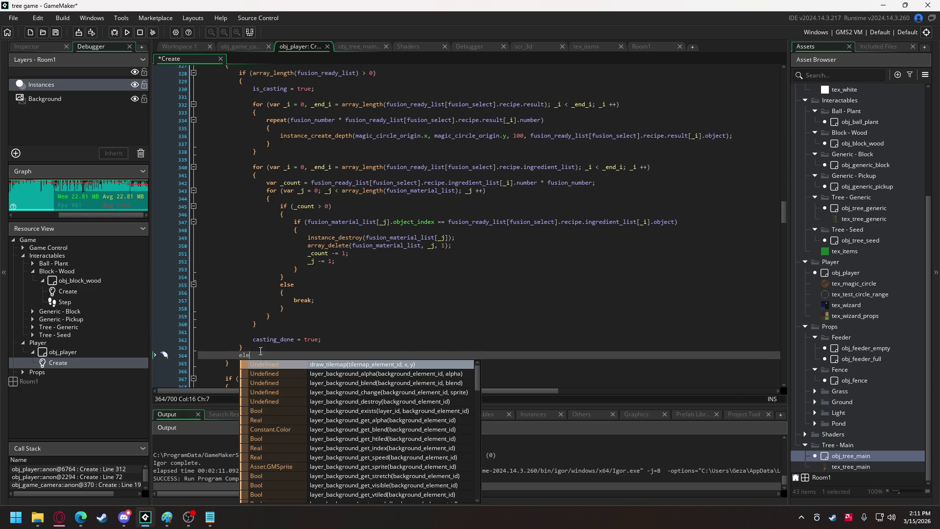
pyautogui.write('se')
pyautogui.press('Insert')
pyautogui.press('Return')
pyautogui.write('{')
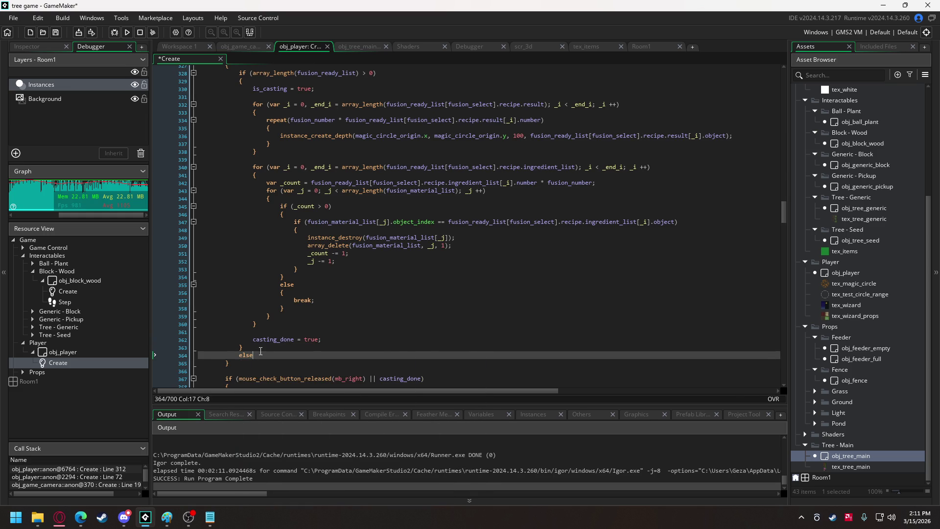
pyautogui.press('Return')
pyautogui.press('Return')
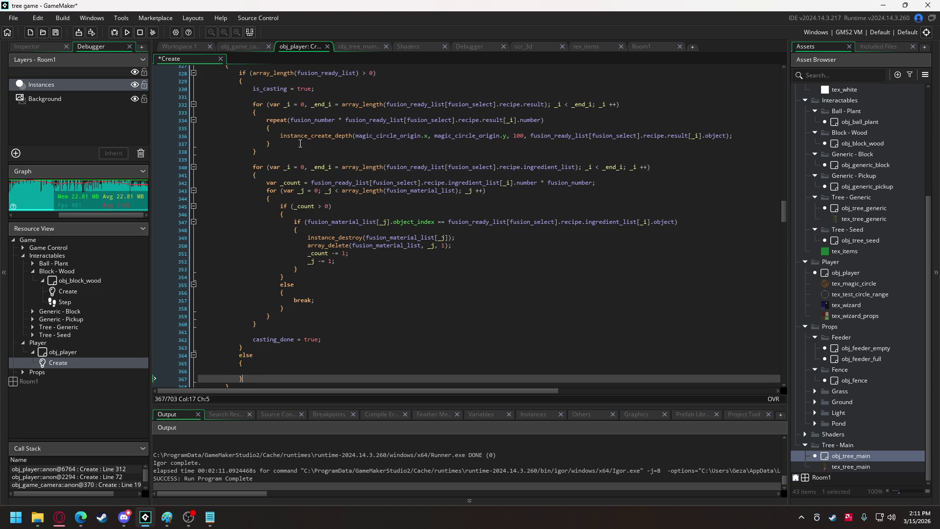
# - Copy the instance_create_depth call into the else branch and change its object to obj_ball_plant
pyautogui.moveTo(280, 131)
pyautogui.moveTo(280, 136); pyautogui.dragTo(739, 133)
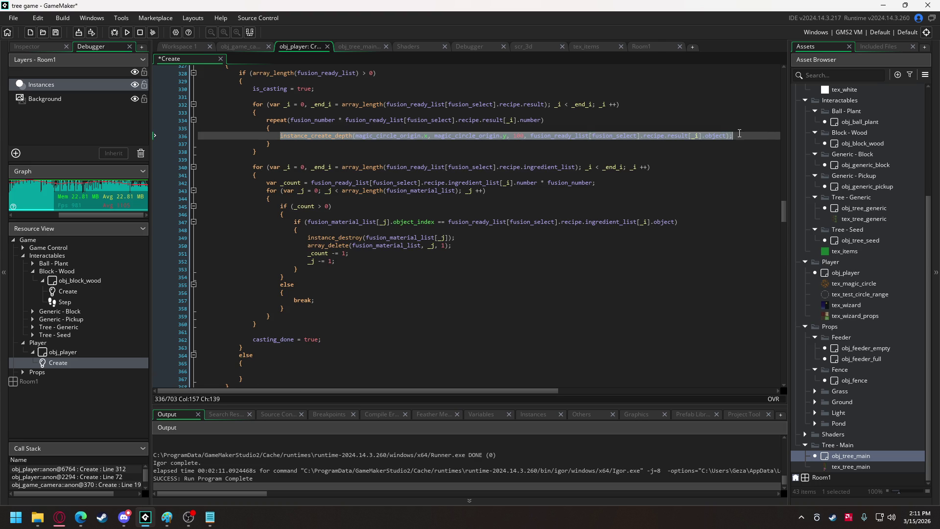
pyautogui.hotkey('ctrl', 'c')
pyautogui.click(267, 371)
pyautogui.hotkey('ctrl', 'v')
pyautogui.moveTo(527, 371)
pyautogui.mouseDown()
pyautogui.moveTo(504, 370)
pyautogui.moveTo(700, 374)
pyautogui.mouseUp()
pyautogui.click(503, 371)
pyautogui.press('Insert')
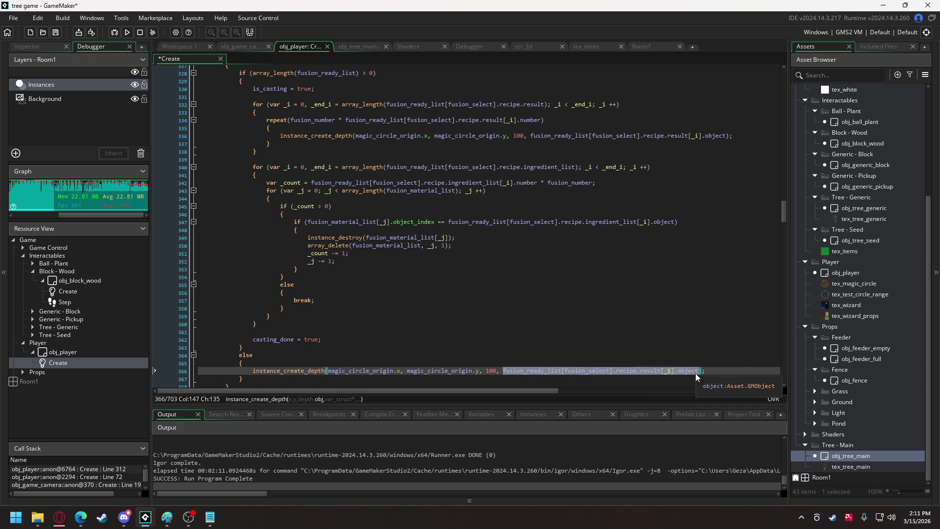
pyautogui.write('obj_')
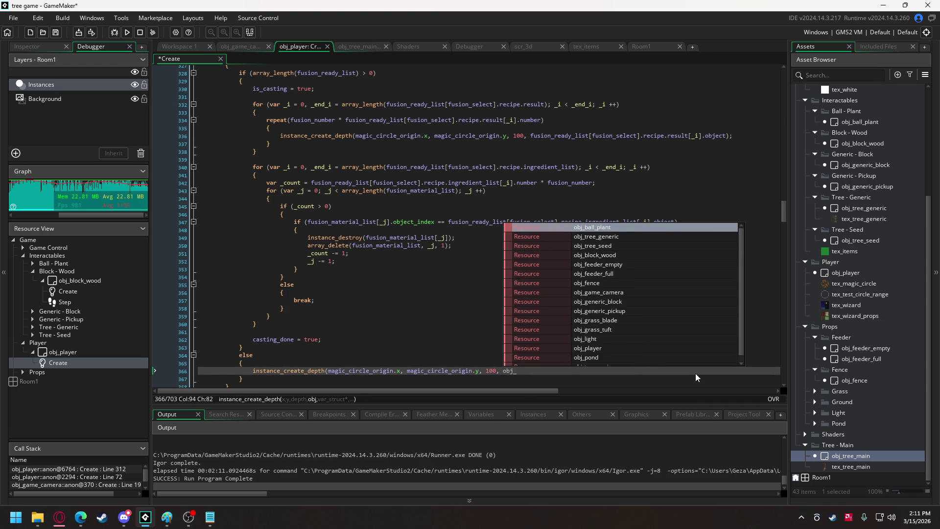
pyautogui.write('b')
pyautogui.press('Return')
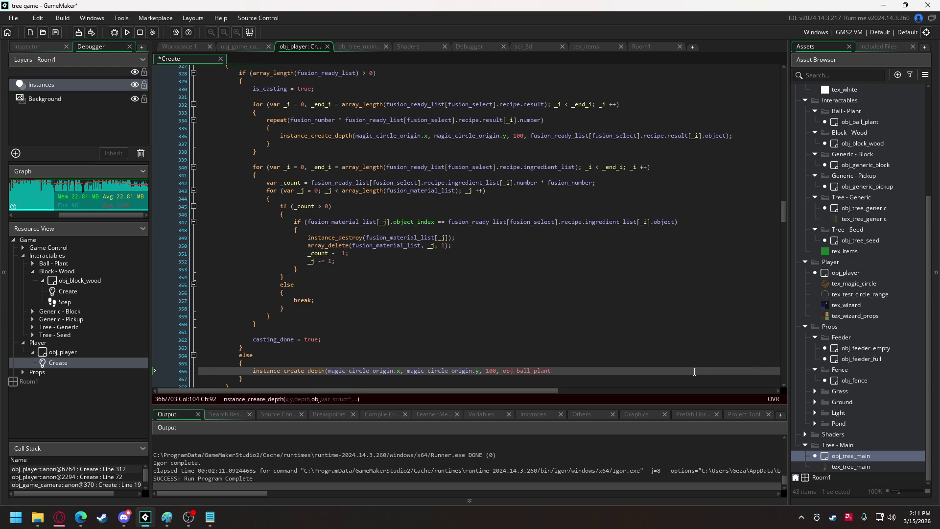
pyautogui.write(';')
# - Run the game and walk the witch forward past the trees
pyautogui.click(127, 31)
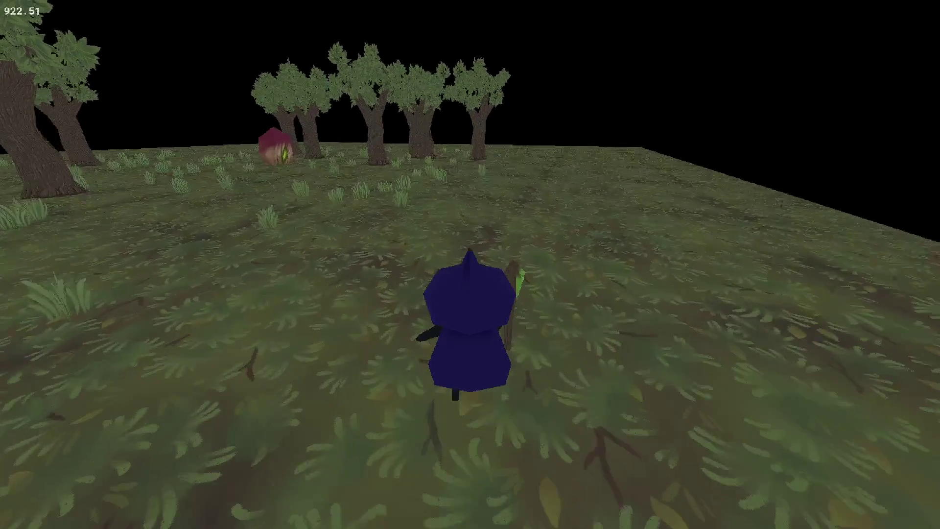
pyautogui.press('w')
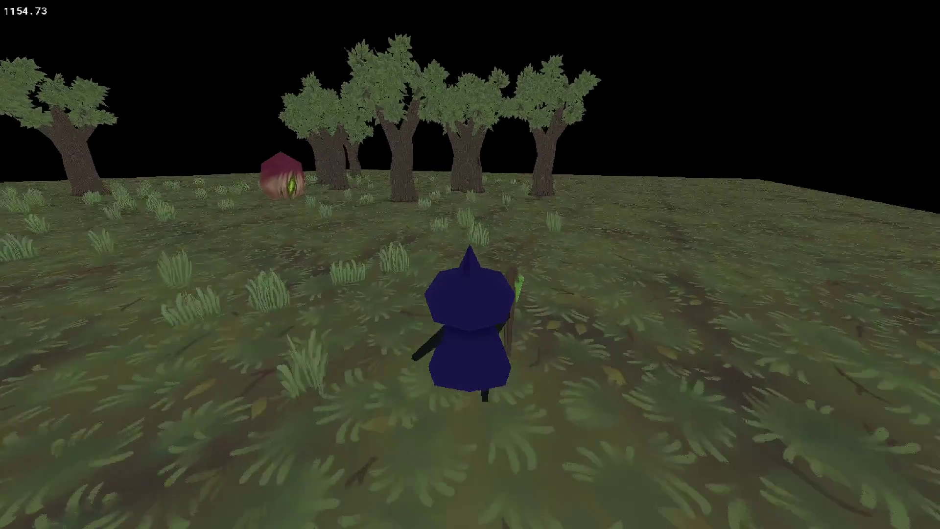
pyautogui.press('w')
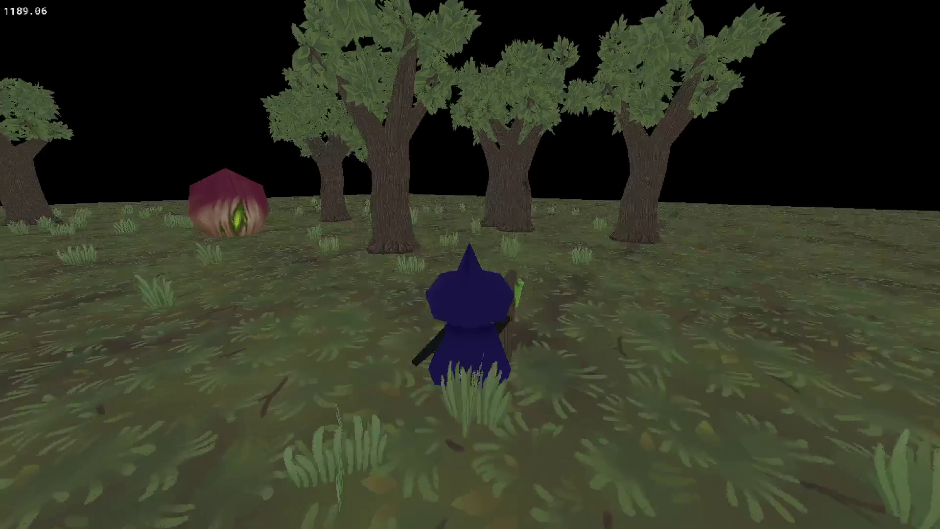
pyautogui.press('w')
pyautogui.press('a')
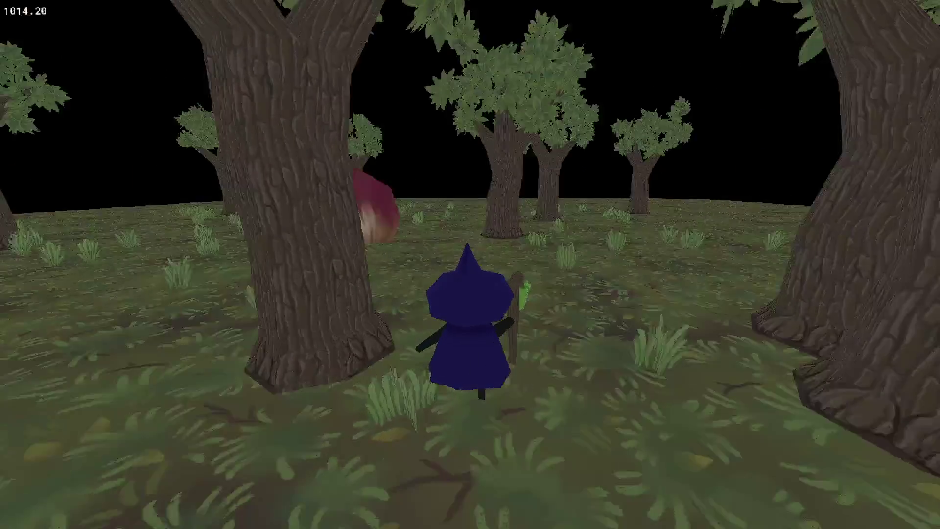
pyautogui.press('w')
pyautogui.press('a')
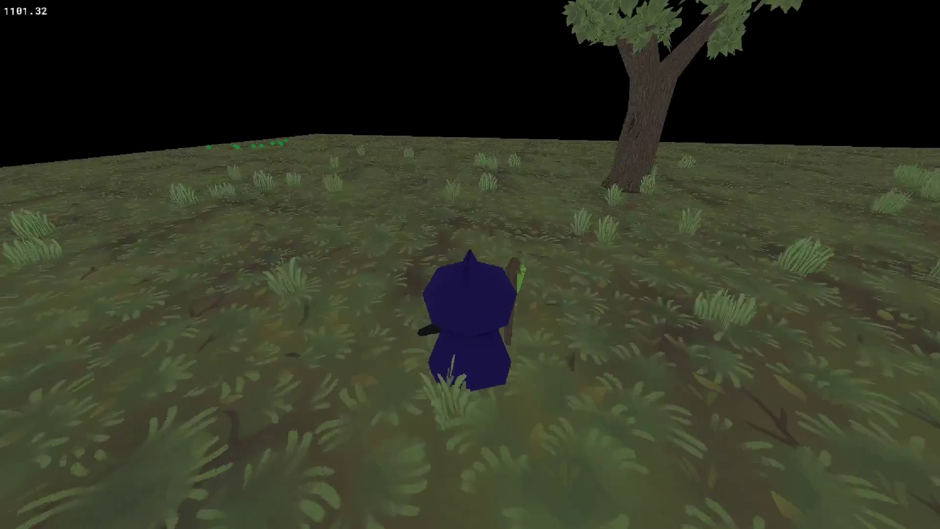
pyautogui.press('w')
pyautogui.press('a')
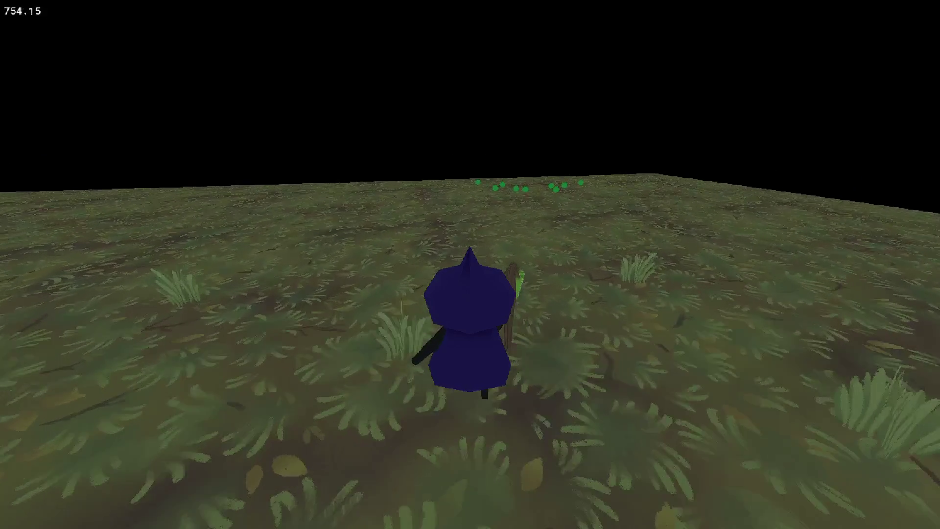
# - Walk the witch among the green orbs and trees, then close the game with Escape
pyautogui.press('w')
pyautogui.press('d')
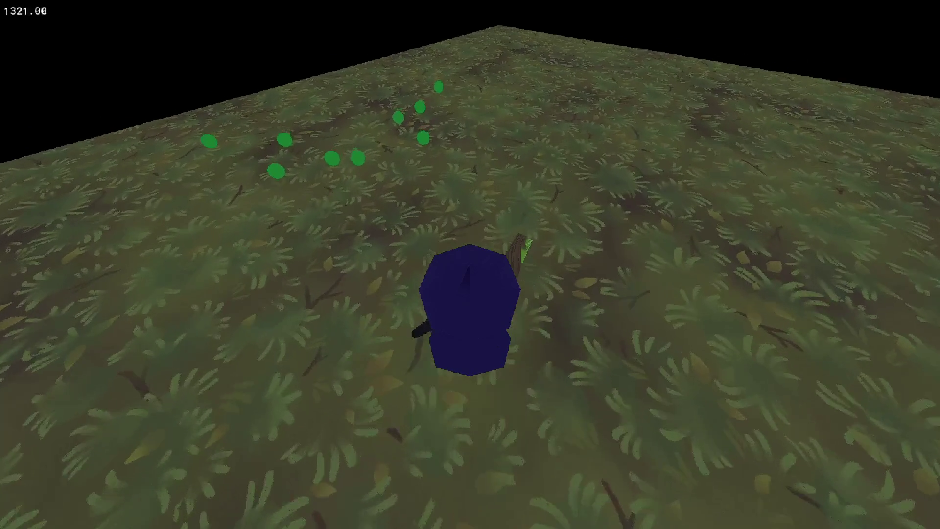
pyautogui.press('w')
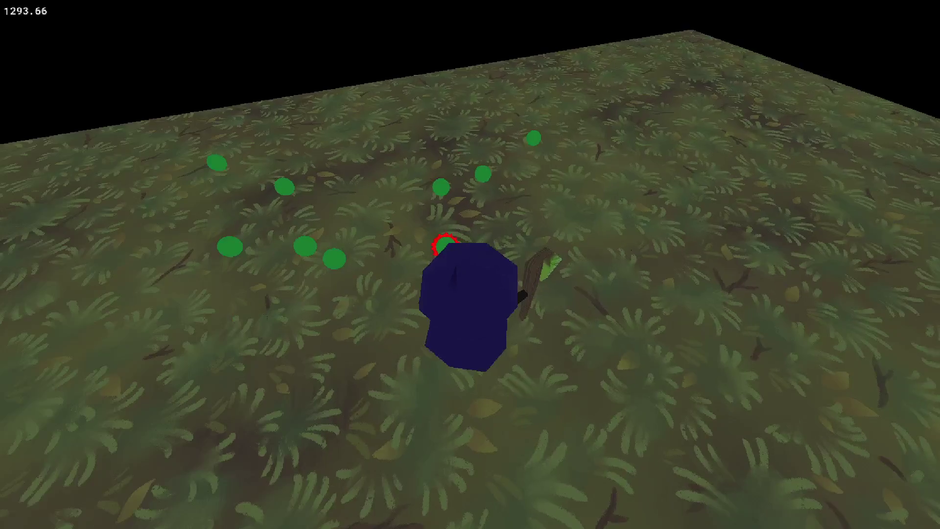
pyautogui.press('w')
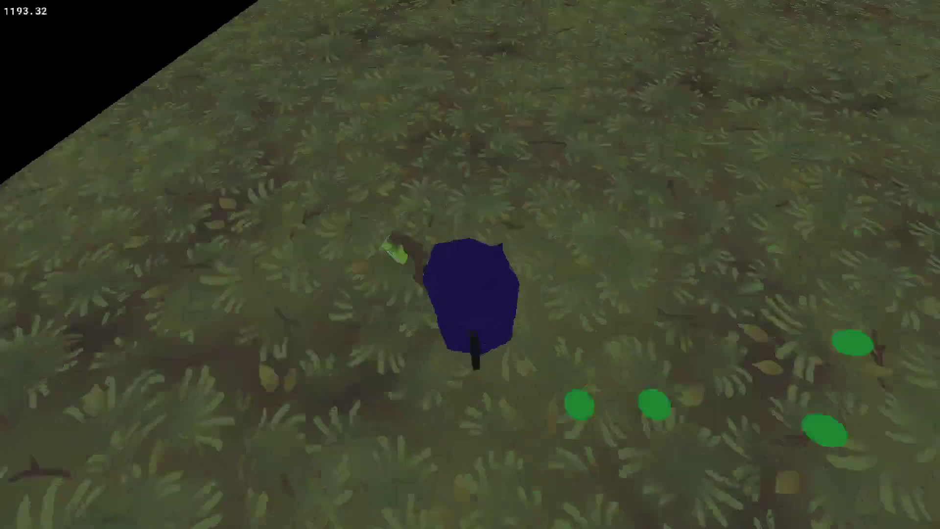
pyautogui.press('w')
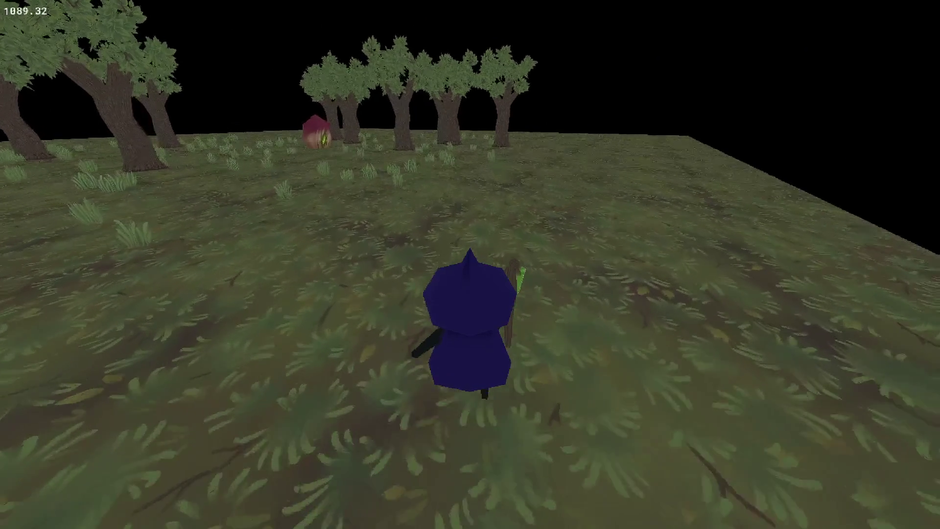
pyautogui.press('s')
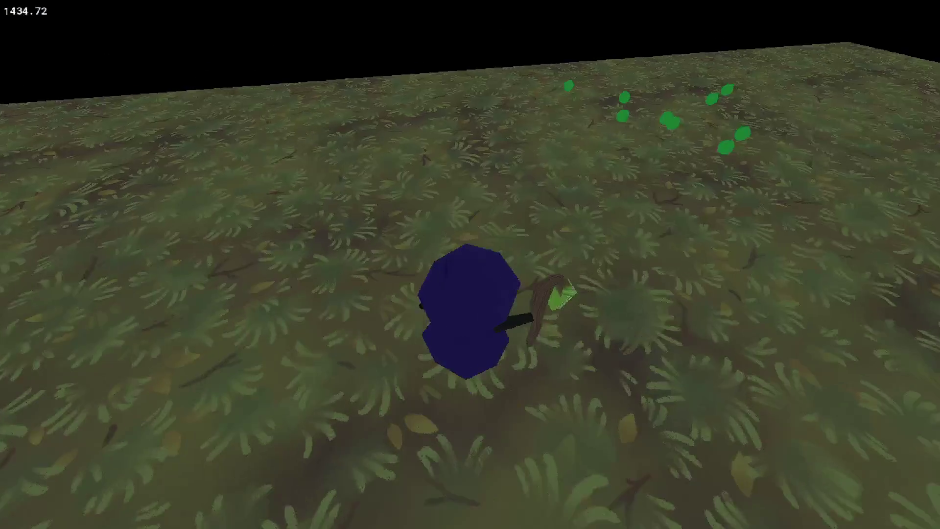
pyautogui.press('w')
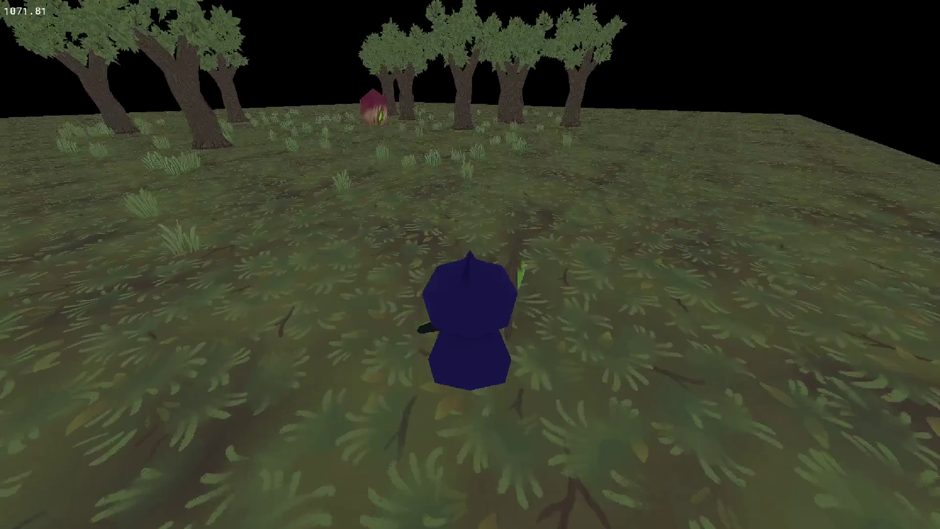
pyautogui.press('Escape')
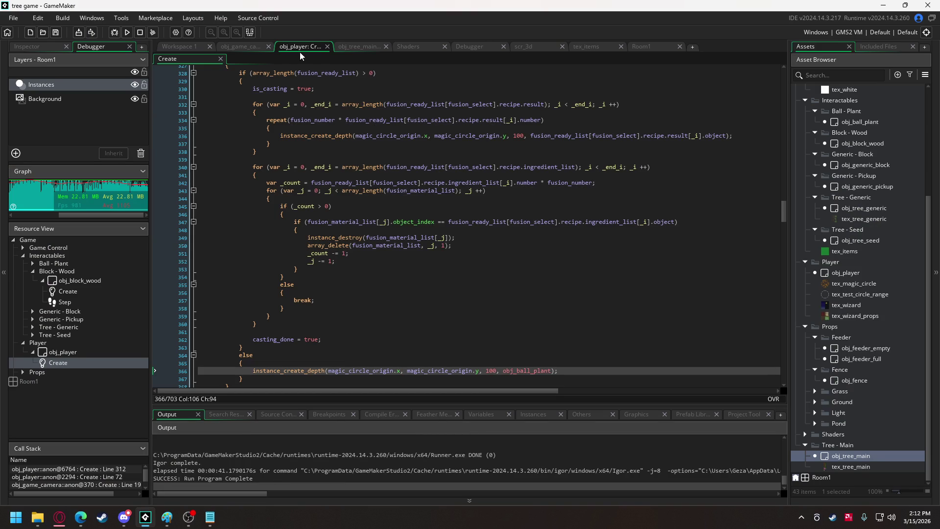
# - In obj_game_camera's Create code, add 'global.limit_list = [];' below the tree_list line
pyautogui.click(228, 47)
pyautogui.moveTo(782, 351); pyautogui.dragTo(771, 18)
pyautogui.click(347, 94)
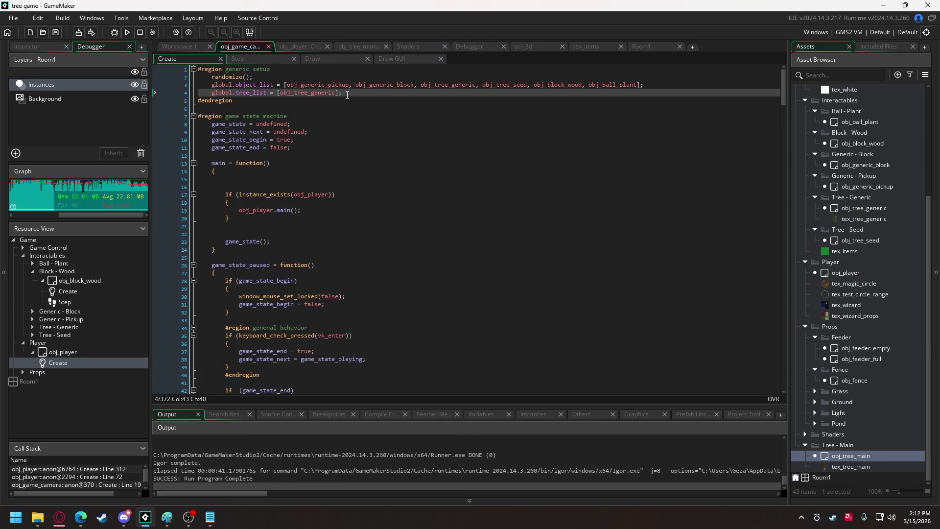
pyautogui.press('Return')
pyautogui.write('glo')
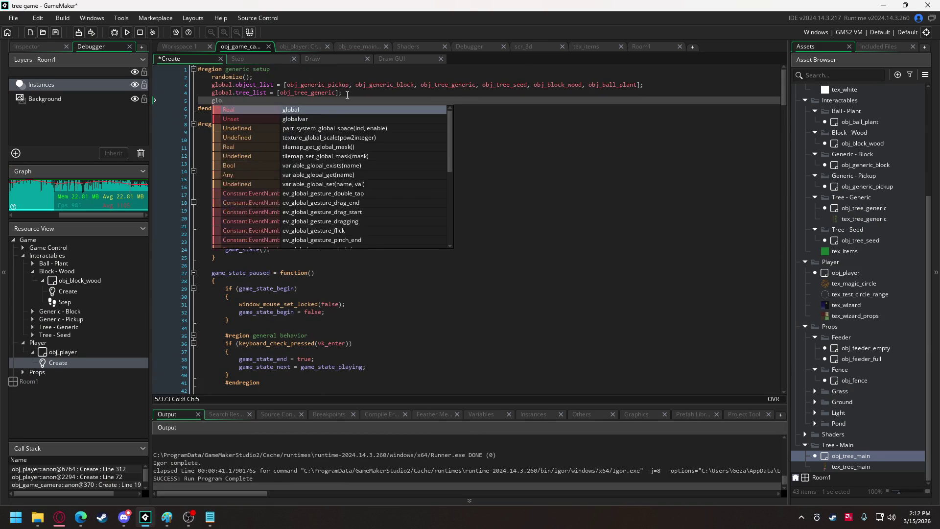
pyautogui.write('bal.')
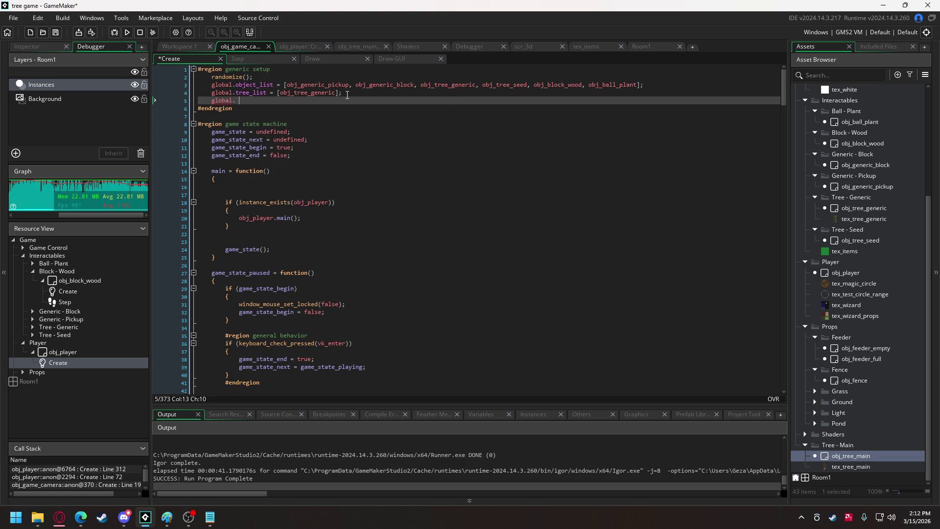
pyautogui.press('BackSpace')
pyautogui.write('limit_lis')
pyautogui.write('t = ')
pyautogui.write('[]')
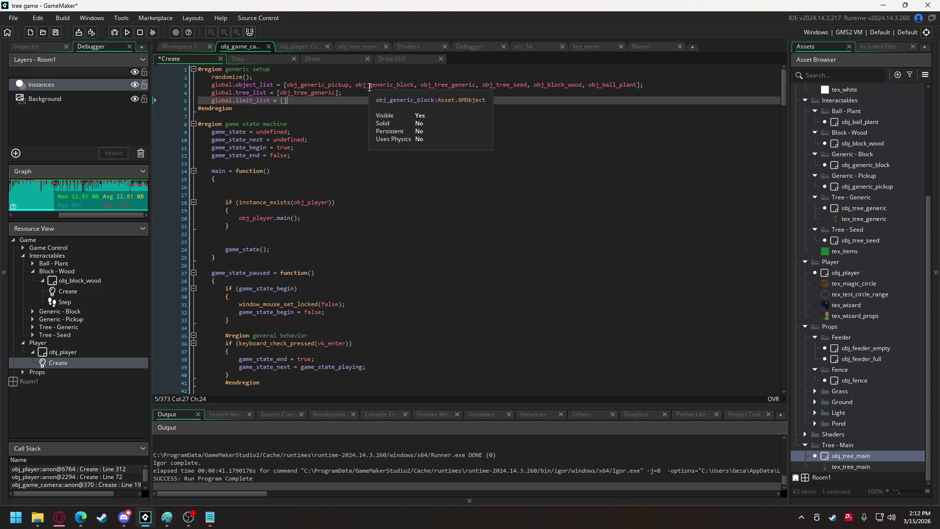
pyautogui.write(';')
# - Fill limit_list with line 3's object array, minus obj_tree_generic
pyautogui.moveTo(285, 85); pyautogui.dragTo(638, 85)
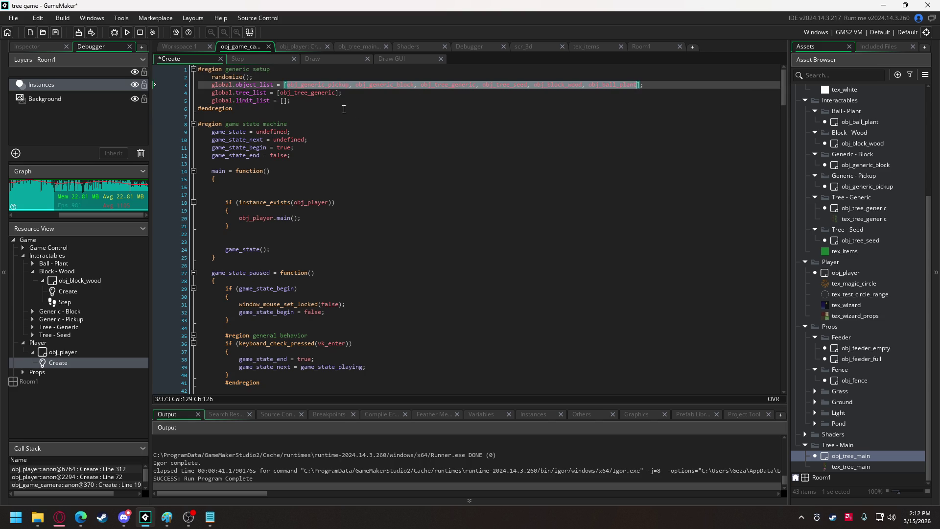
pyautogui.hotkey('ctrl', 'c')
pyautogui.click(283, 101)
pyautogui.hotkey('ctrl', 'v')
pyautogui.doubleClick(441, 102)
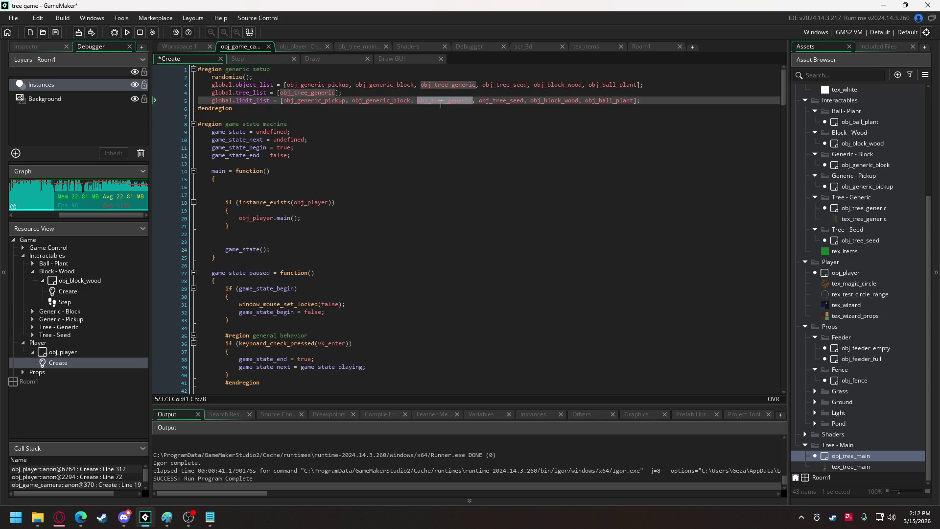
pyautogui.press('Delete')
pyautogui.press('Delete')
pyautogui.press('Delete')
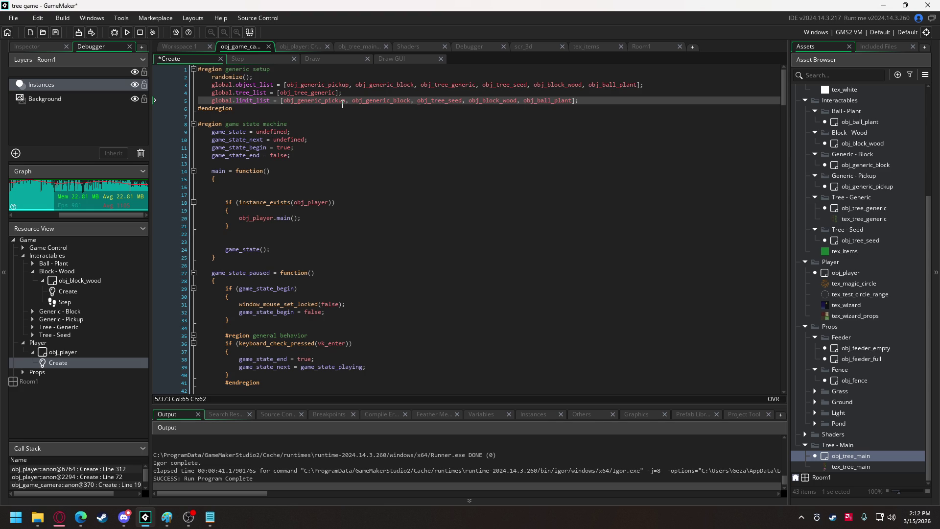
pyautogui.press('Insert')
# - Move obj_tree_seed to the end of limit_list, after obj_ball_plant
pyautogui.moveTo(448, 90)
pyautogui.doubleClick(452, 101)
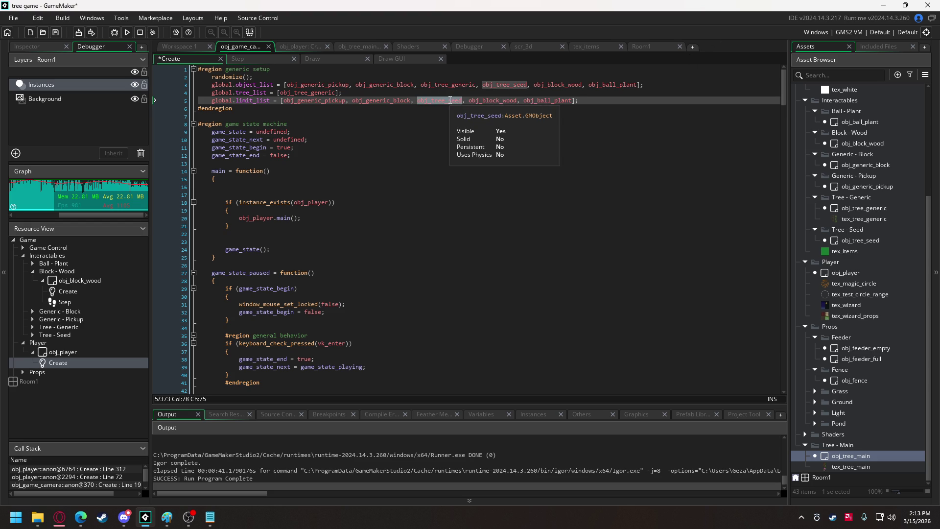
pyautogui.click(570, 102)
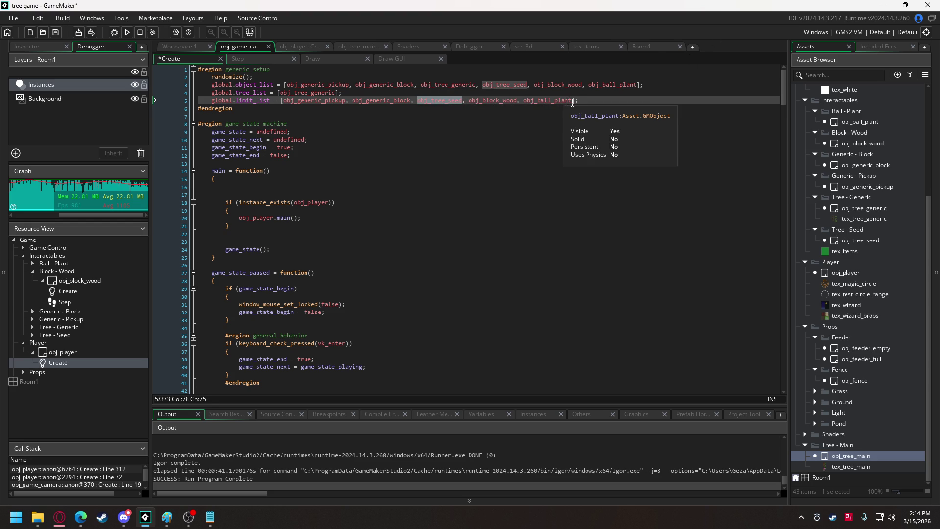
pyautogui.write(', obj_tree_seed')
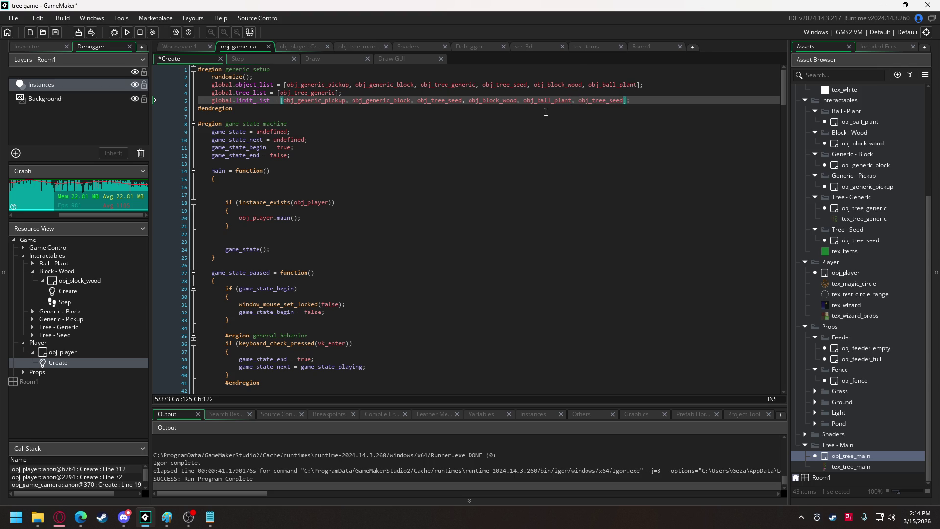
pyautogui.moveTo(465, 100); pyautogui.dragTo(417, 102)
pyautogui.press('BackSpace')
pyautogui.press('BackSpace')
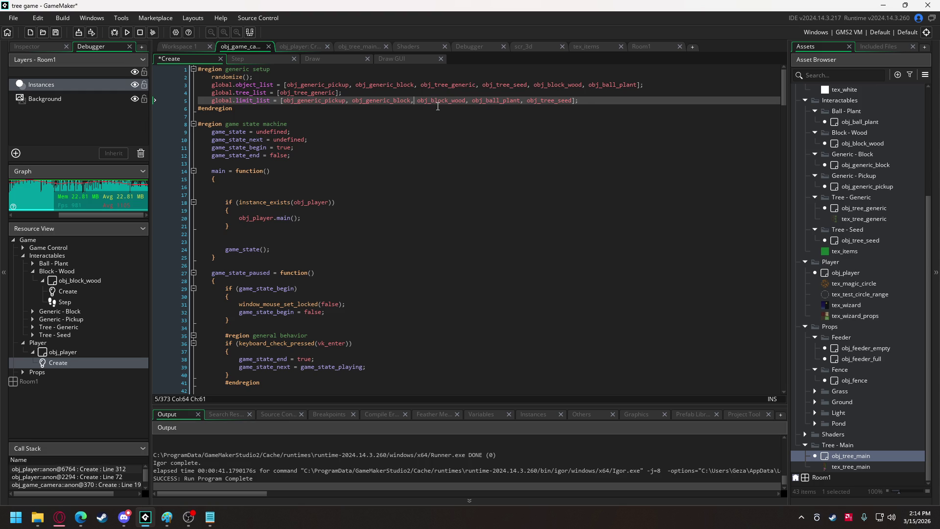
# - Put obj_ball_plant before obj_block_wood and delete obj_generic_pickup and obj_generic_block
pyautogui.moveTo(485, 103)
pyautogui.moveTo(473, 101); pyautogui.dragTo(523, 104)
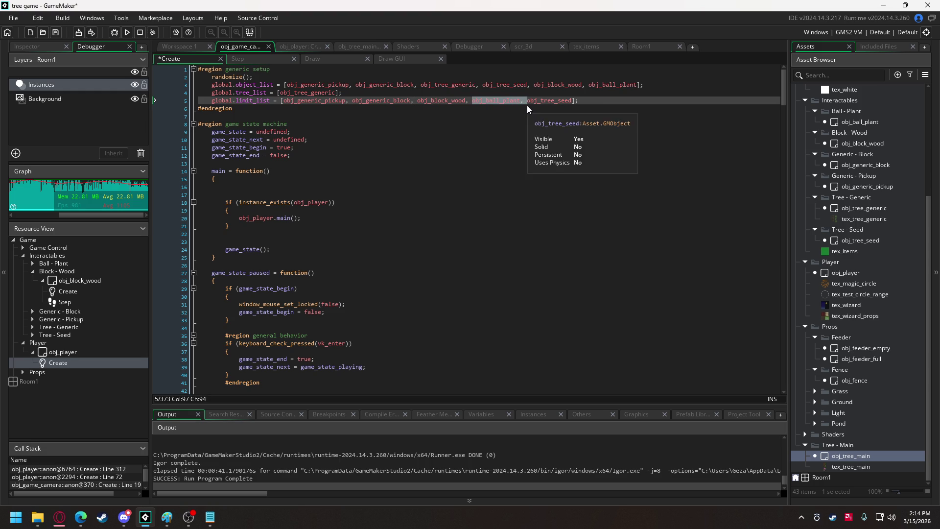
pyautogui.press('Delete')
pyautogui.press('Delete')
pyautogui.click(420, 101)
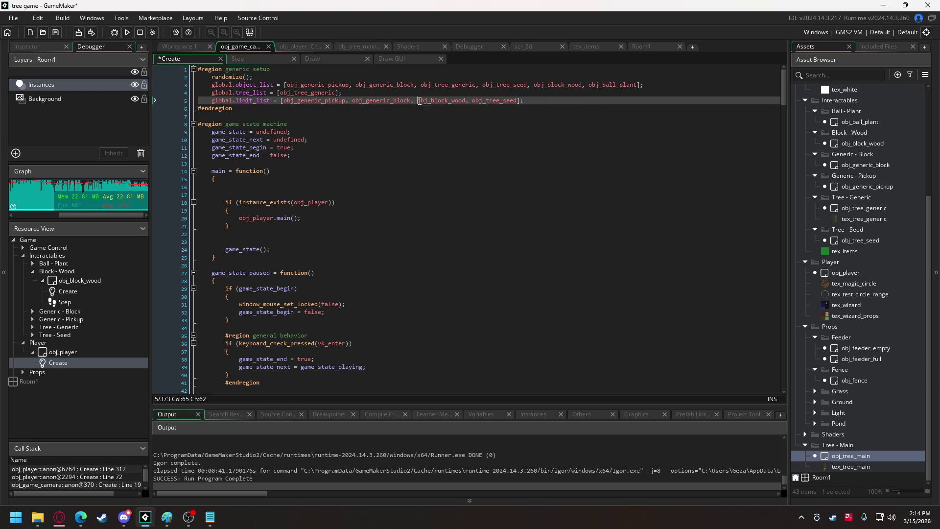
pyautogui.hotkey('ctrl', 'v')
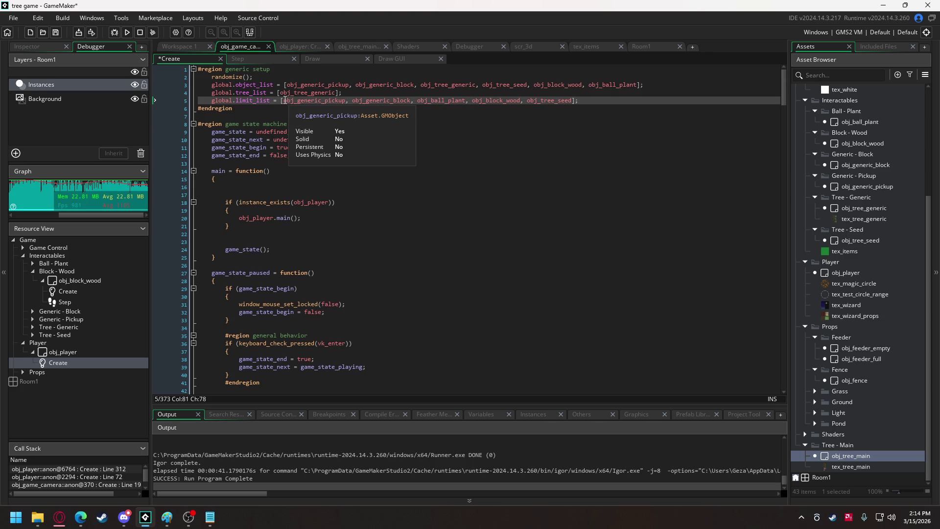
pyautogui.moveTo(284, 101); pyautogui.dragTo(401, 102)
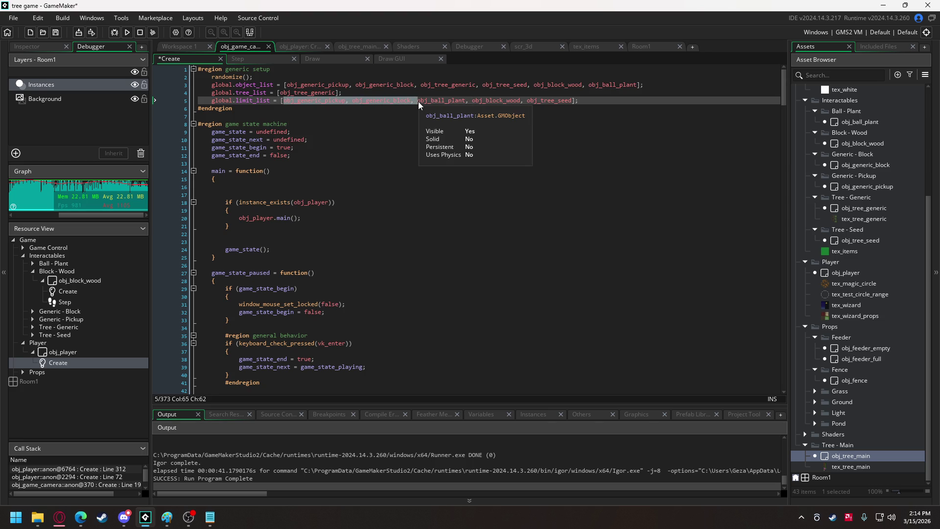
pyautogui.press('Delete')
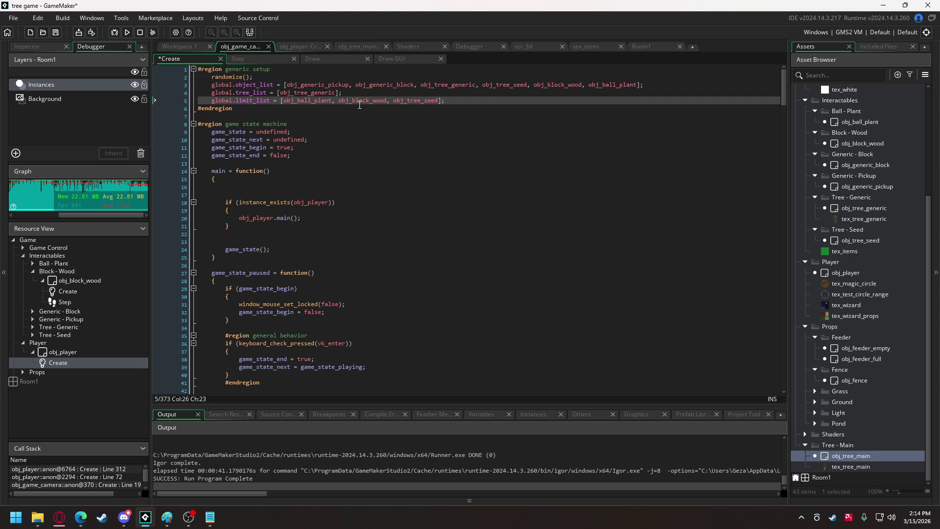
pyautogui.moveTo(350, 103)
# - Add 'global.object_limit = 30;' on a new line beneath global.limit_list
pyautogui.press('Return')
pyautogui.write('global.')
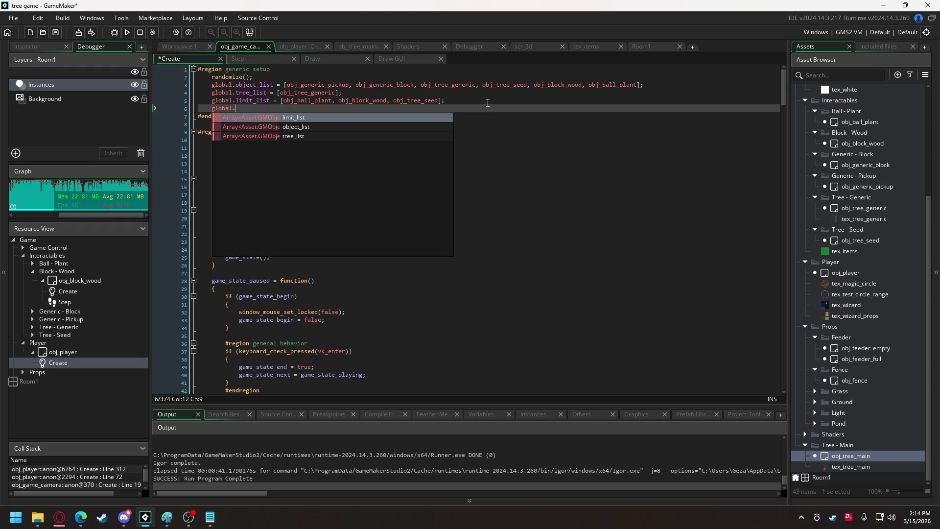
pyautogui.write('object_')
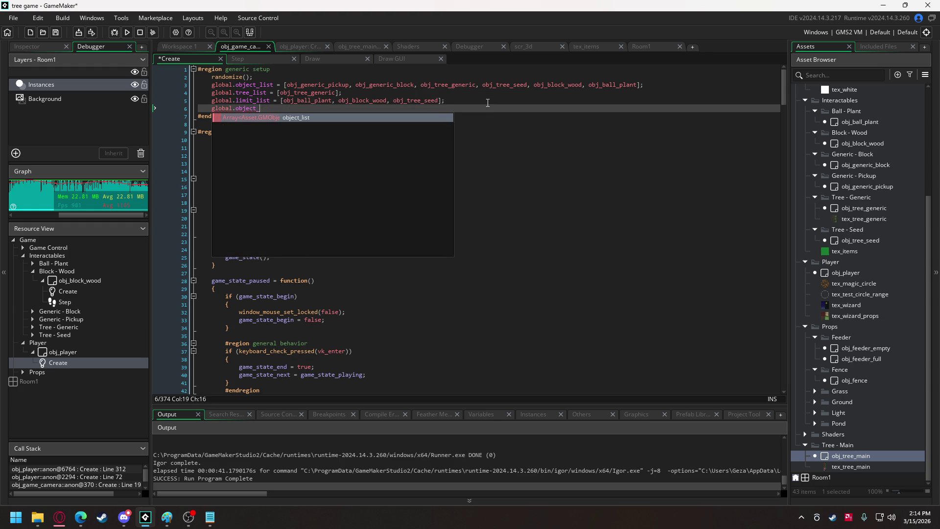
pyautogui.write('limit = ')
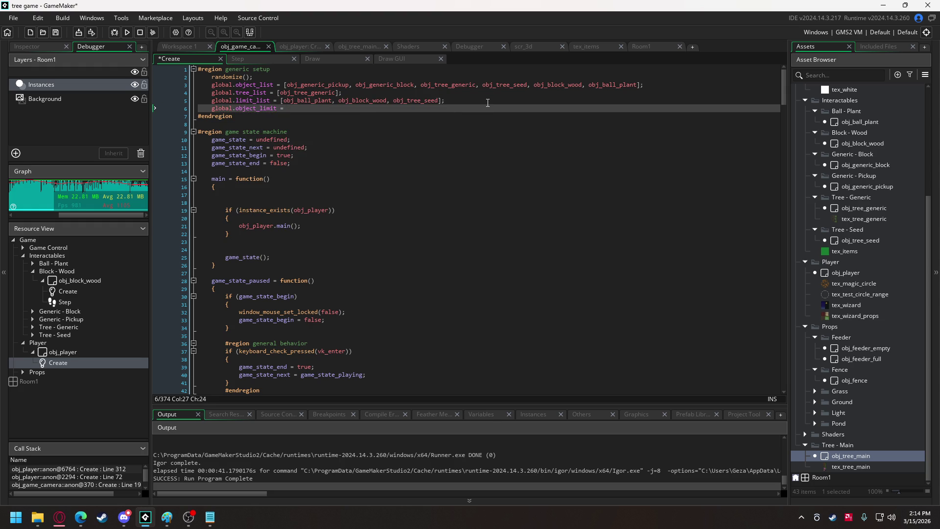
pyautogui.write('30;')
pyautogui.moveTo(289, 102)
pyautogui.doubleClick(301, 101)
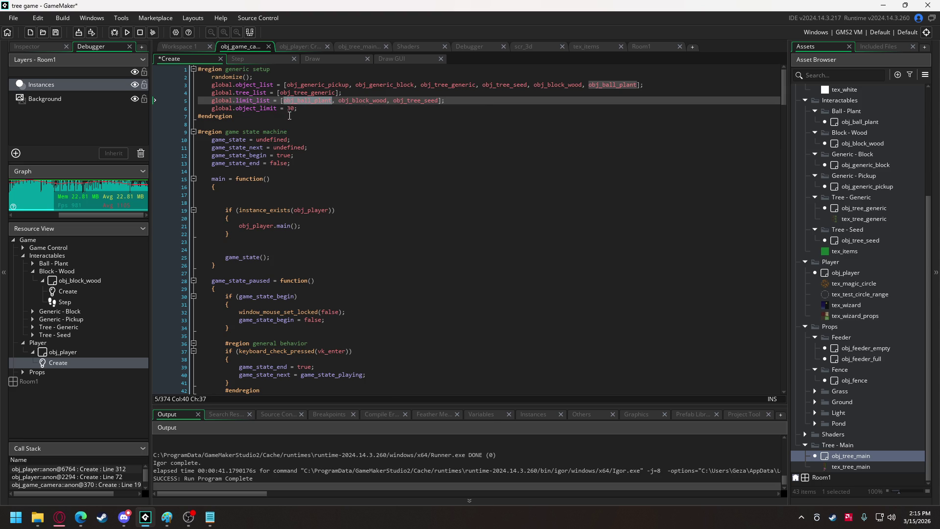
pyautogui.moveTo(306, 101)
pyautogui.moveTo(785, 90); pyautogui.dragTo(783, 80)
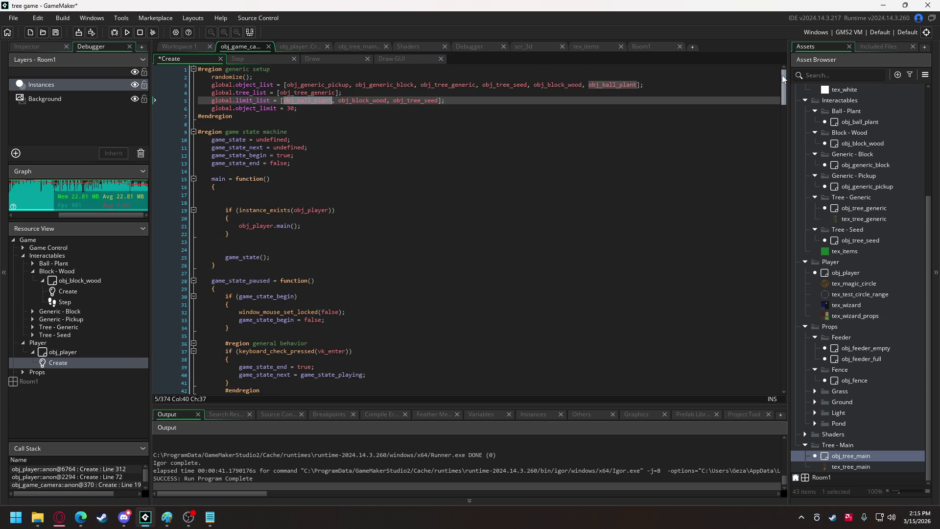
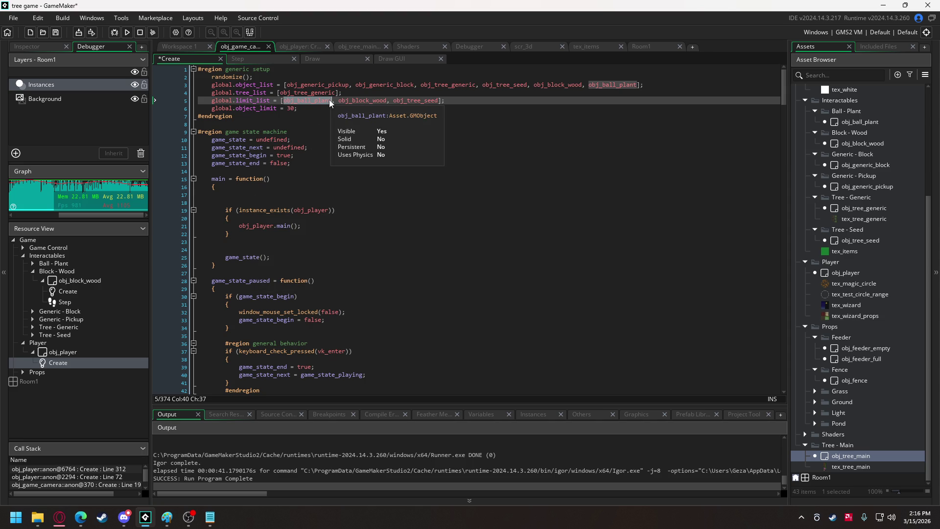
# - Add an item_check() call on a new line after camera_update(); in the game function
pyautogui.scroll(-5, 303, 204)
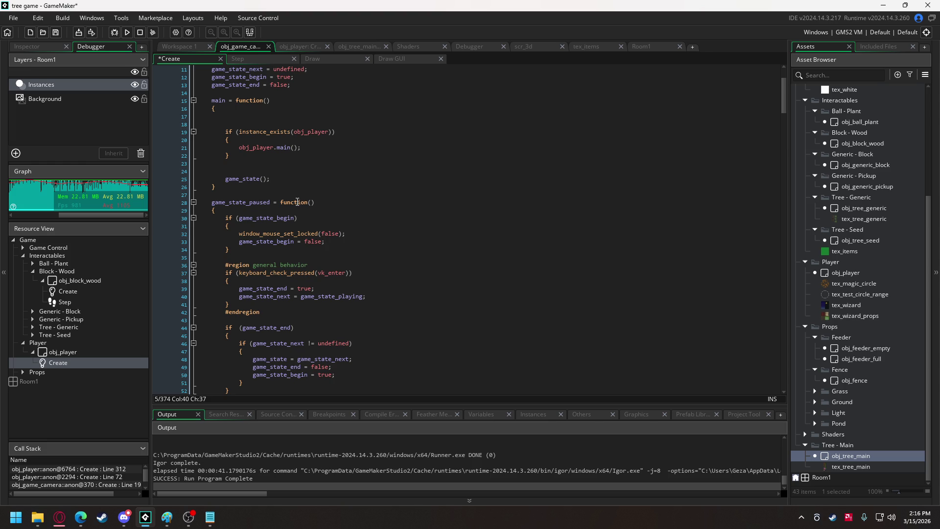
pyautogui.scroll(5, 289, 201)
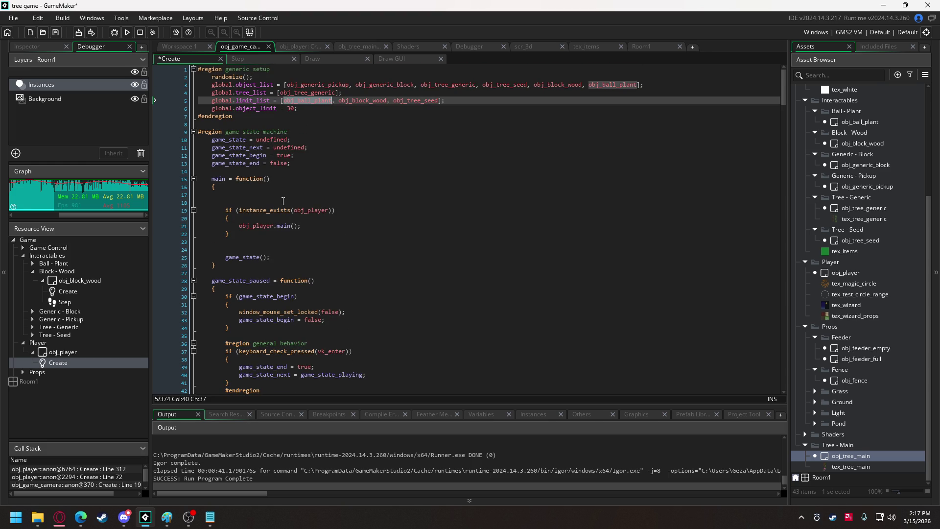
pyautogui.scroll(-5, 283, 202)
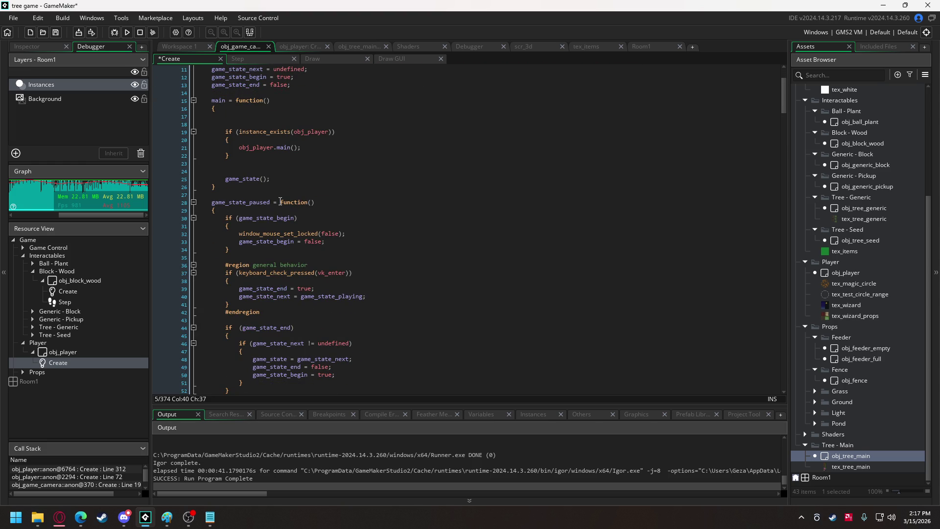
pyautogui.scroll(-6, 280, 202)
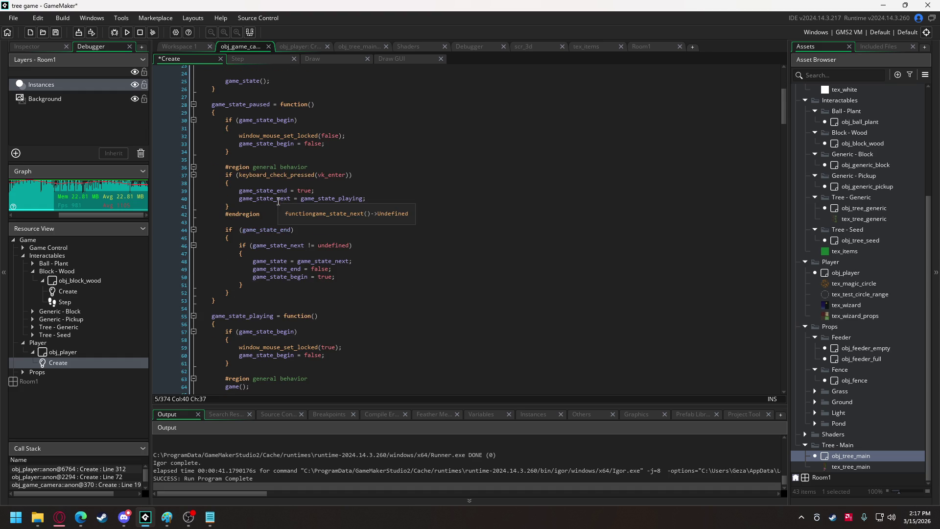
pyautogui.scroll(-5, 278, 202)
pyautogui.scroll(-2, 278, 201)
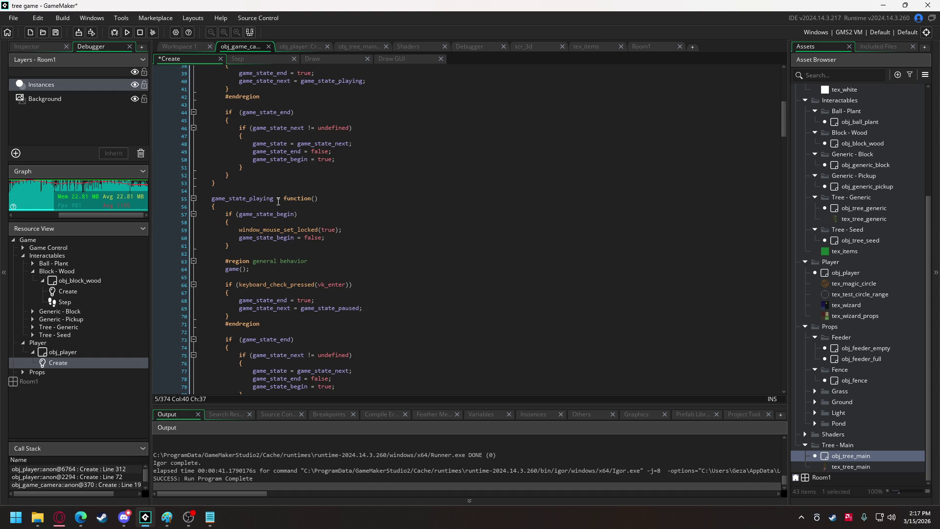
pyautogui.doubleClick(235, 269)
pyautogui.scroll(-11, 235, 269)
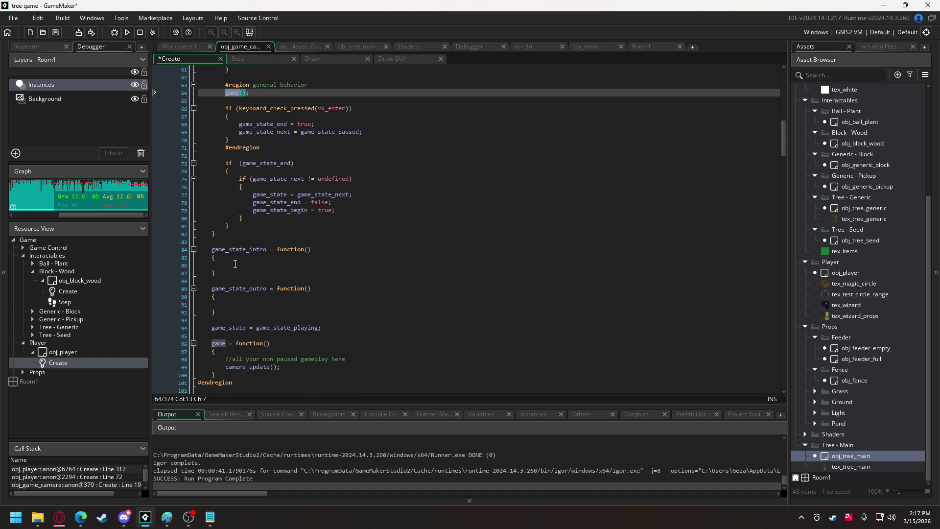
pyautogui.click(303, 289)
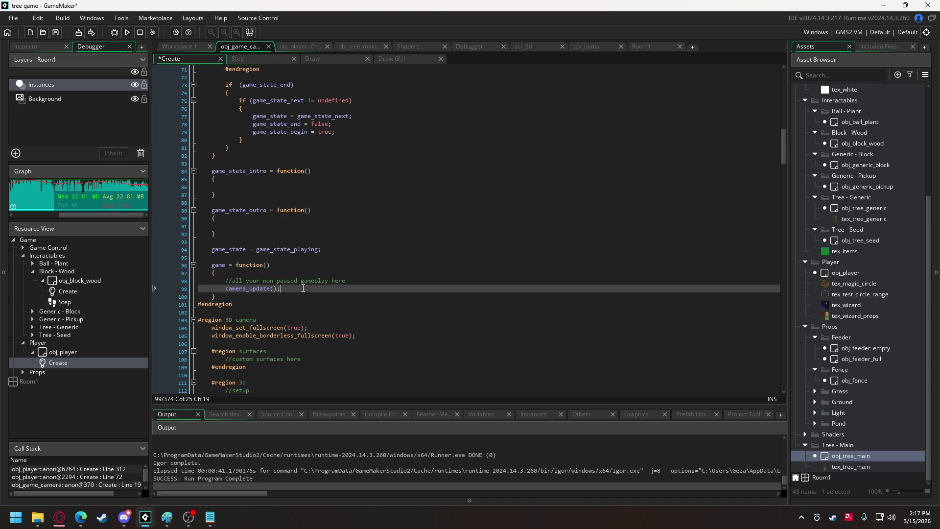
pyautogui.press('Return')
pyautogui.press('Return')
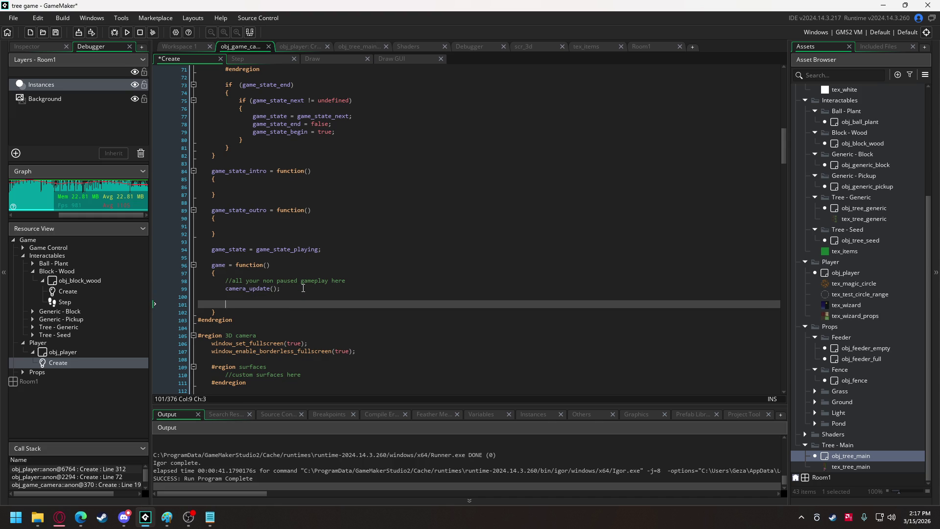
pyautogui.write('item_check')
pyautogui.write('()')
# - Define item_check = function() below game_state, declaring var _item_count = 0 inside it
pyautogui.click(334, 246)
pyautogui.press('Return')
pyautogui.press('Return')
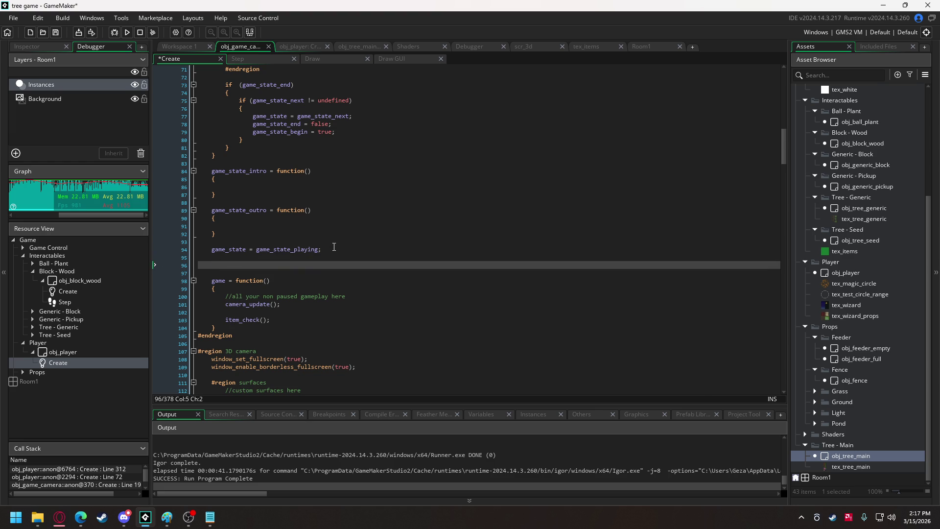
pyautogui.write('item_check')
pyautogui.write(' = funct')
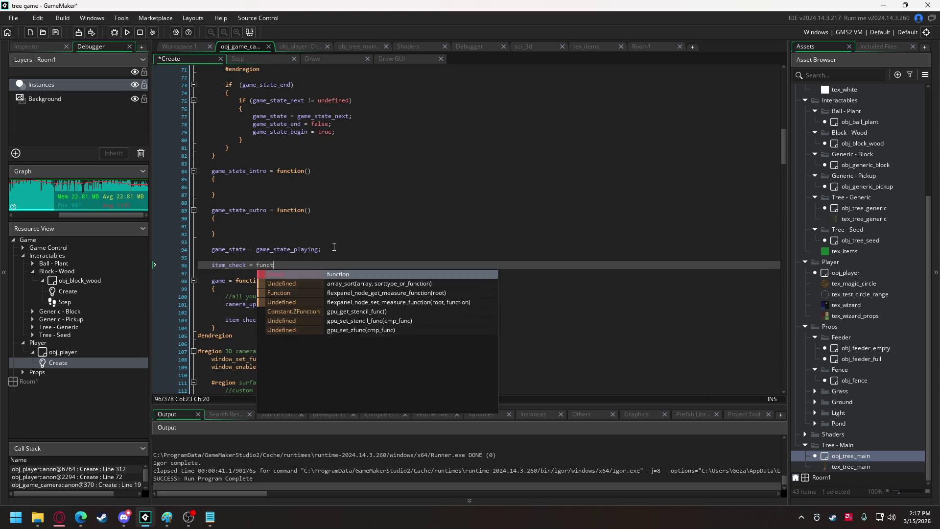
pyautogui.write('ion()')
pyautogui.press('Return')
pyautogui.write('{')
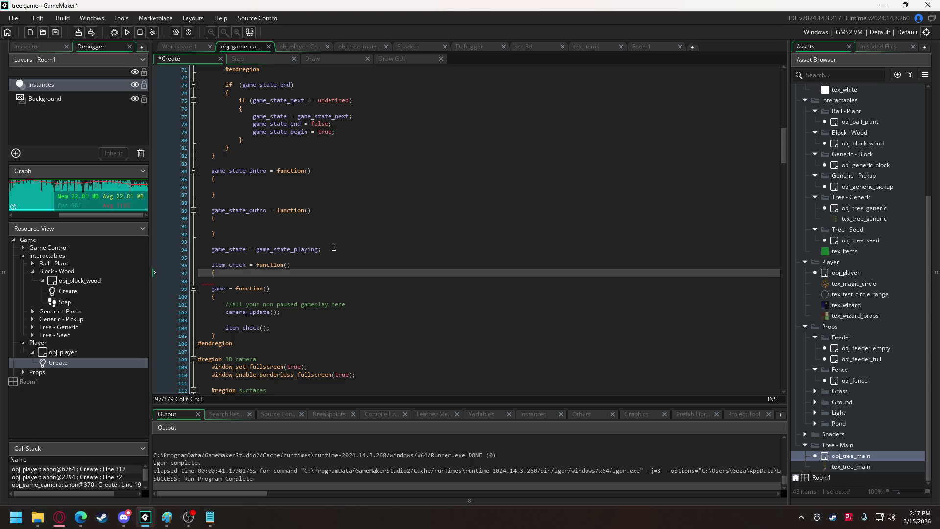
pyautogui.press('Return')
pyautogui.press('Return')
pyautogui.write('}')
pyautogui.press('Up')
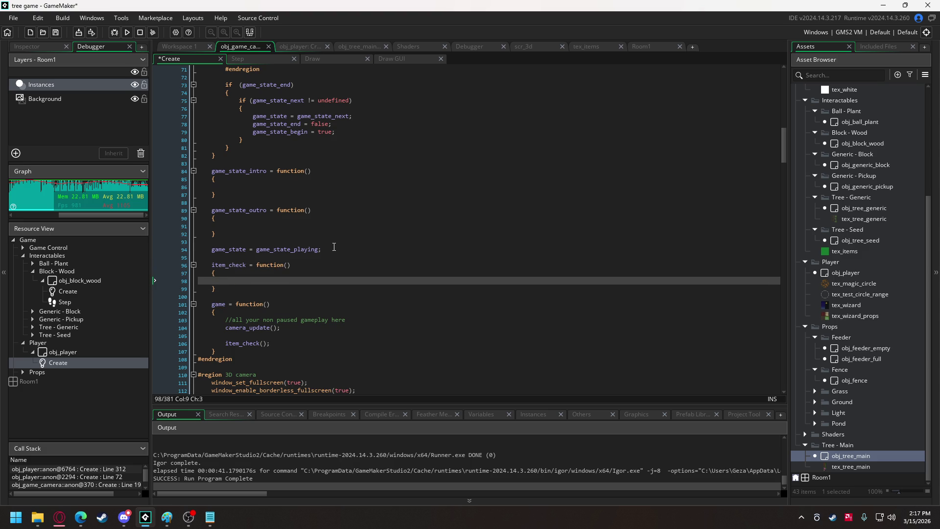
pyautogui.write('var _')
pyautogui.write('item_count = 0')
pyautogui.write(';')
# - Write a for loop header running _i up to array_length(global.limit_list)
pyautogui.press('Return')
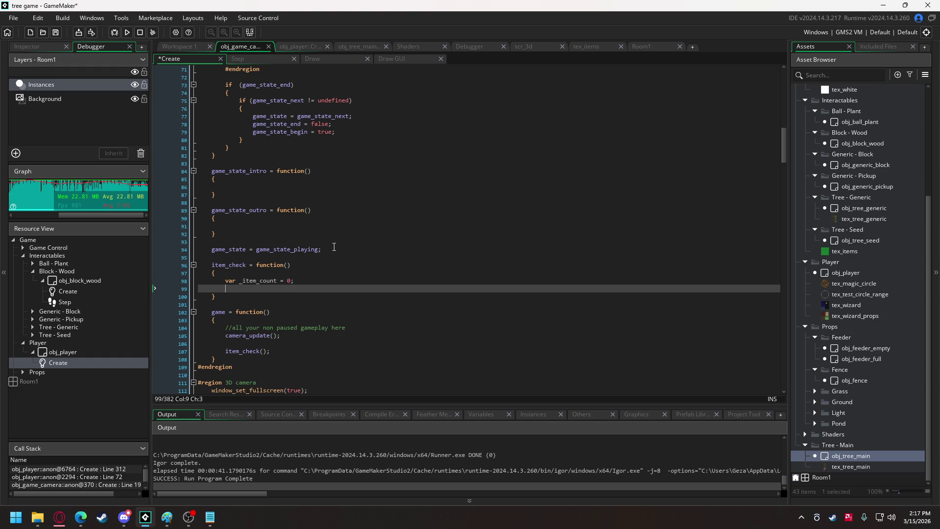
pyautogui.write('for ')
pyautogui.write('(var ')
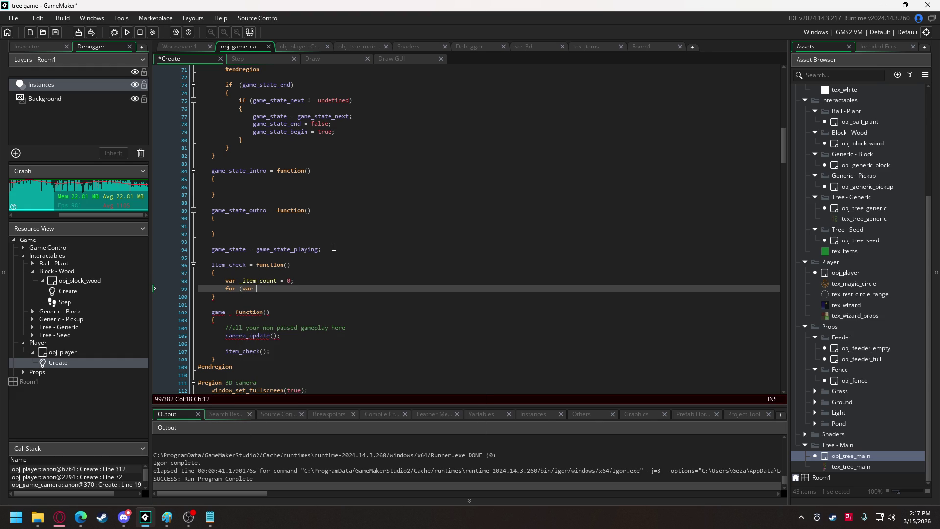
pyautogui.write('_i = 0, ')
pyautogui.write('_end')
pyautogui.press('BackSpace')
pyautogui.write('_i = array_length')
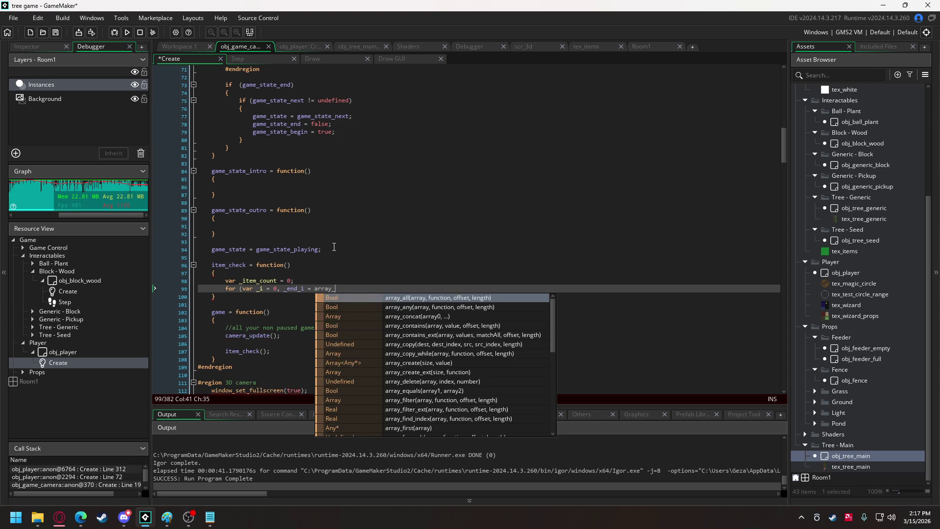
pyautogui.write('(global')
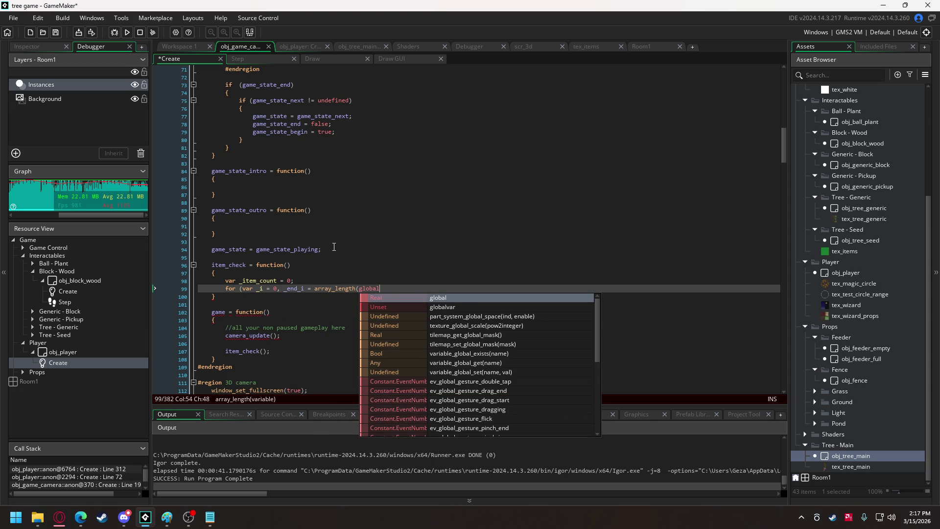
pyautogui.write('.')
pyautogui.press('Down')
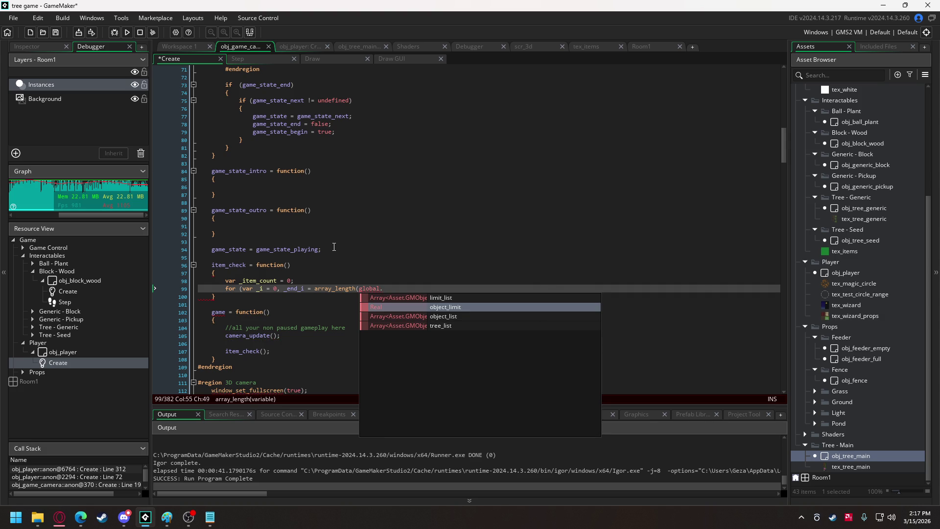
pyautogui.press('Down')
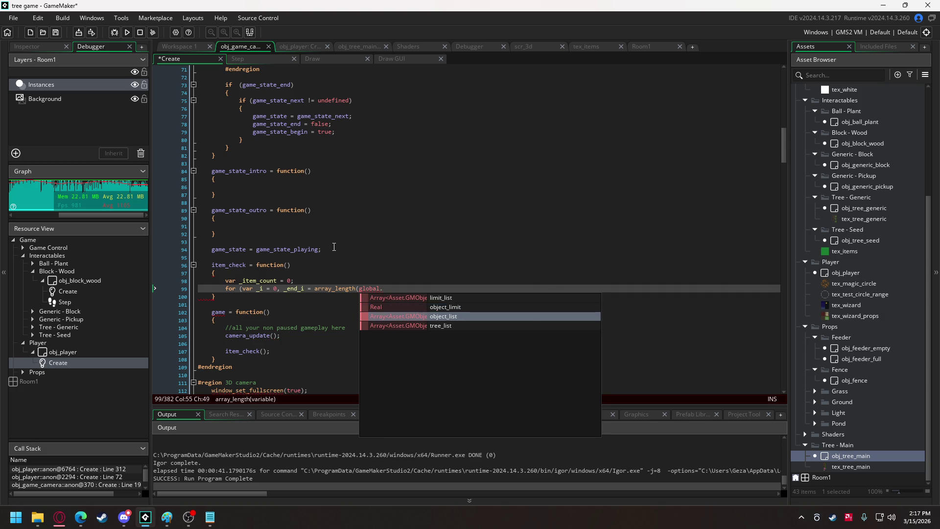
pyautogui.press('Up')
pyautogui.press('Up')
pyautogui.press('Return')
pyautogui.write('); ')
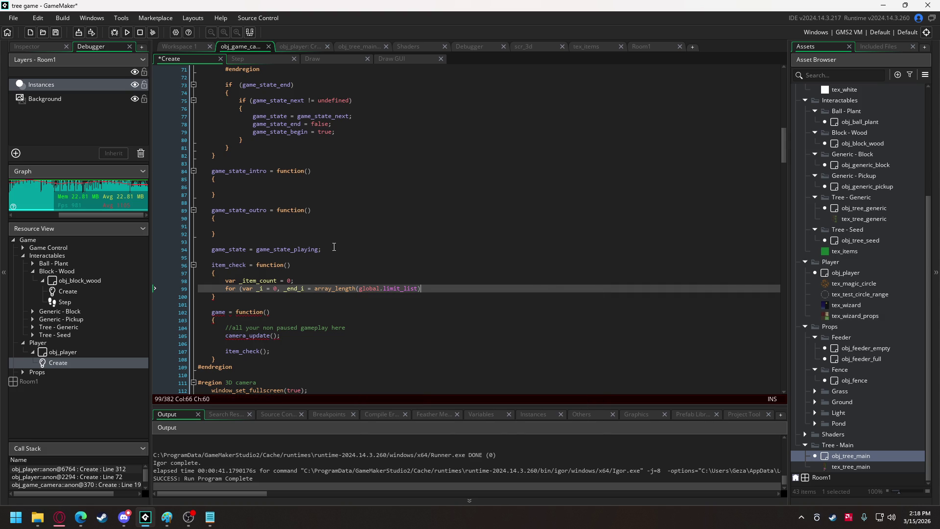
pyautogui.write('_i < _')
pyautogui.write('end_i')
pyautogui.write('; _i ++)')
# - Open the loop body and start an _item_count += tally line
pyautogui.press('Return')
pyautogui.write('{')
pyautogui.press('Return')
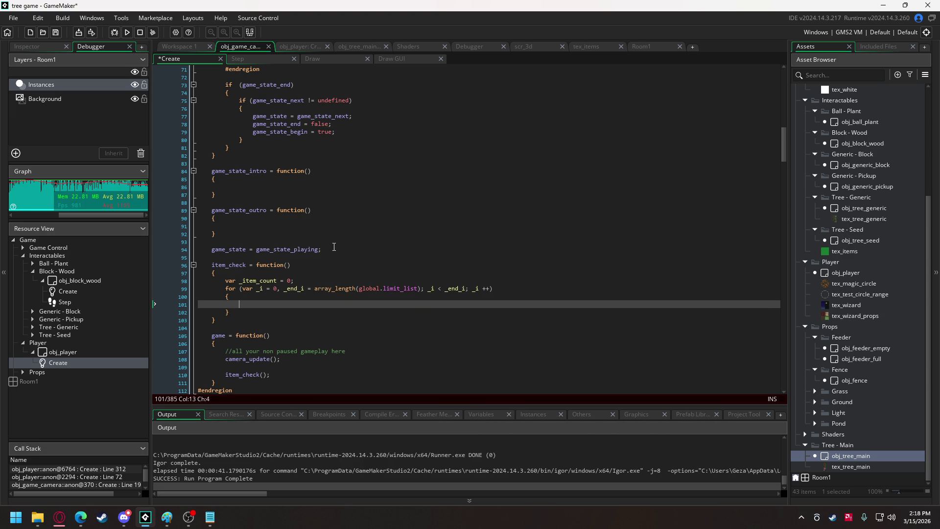
pyautogui.write('_ite')
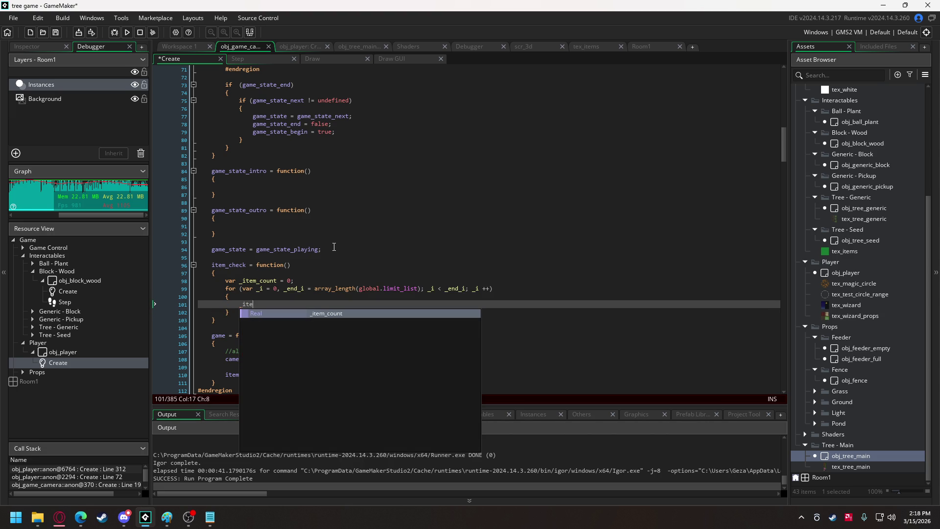
pyautogui.write('m_count =')
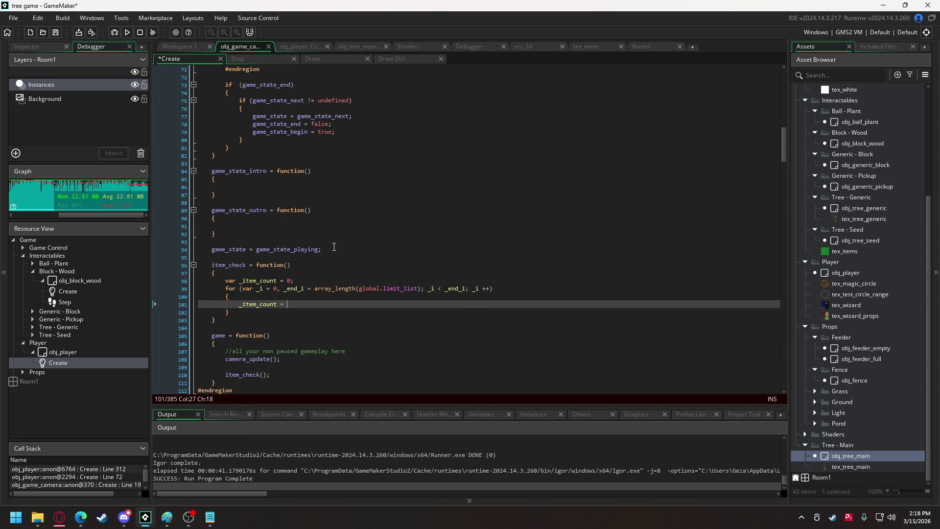
pyautogui.press('BackSpace')
pyautogui.write('+= ')
pyautogui.write('instance_c')
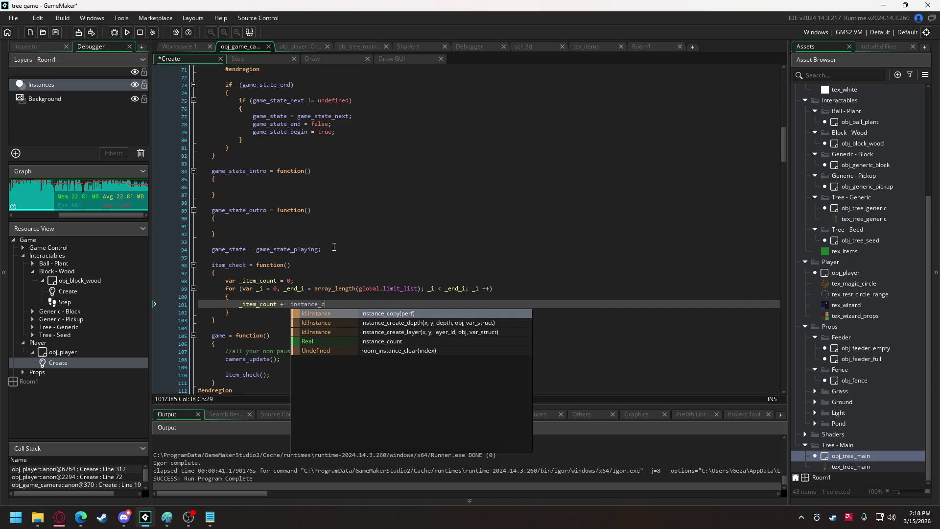
pyautogui.press('BackSpace')
pyautogui.press('BackSpace')
pyautogui.press('BackSpace')
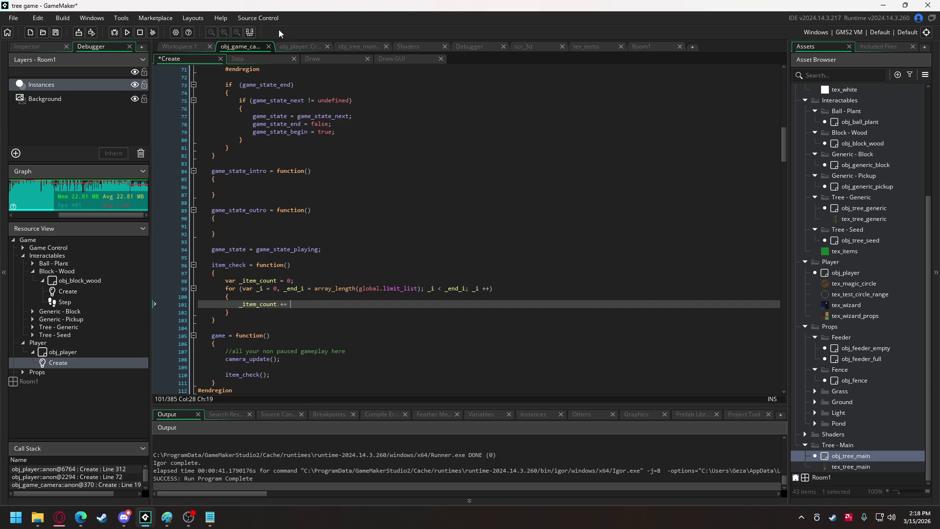
# - Check the instance_number call in obj_tree_main's Create code, then return to obj_game_camera's Create event
pyautogui.click(184, 49)
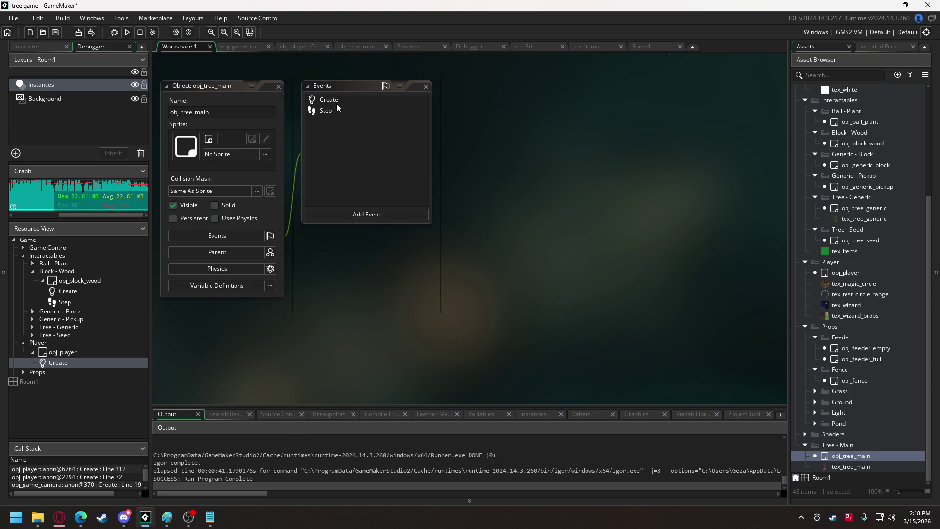
pyautogui.click(353, 46)
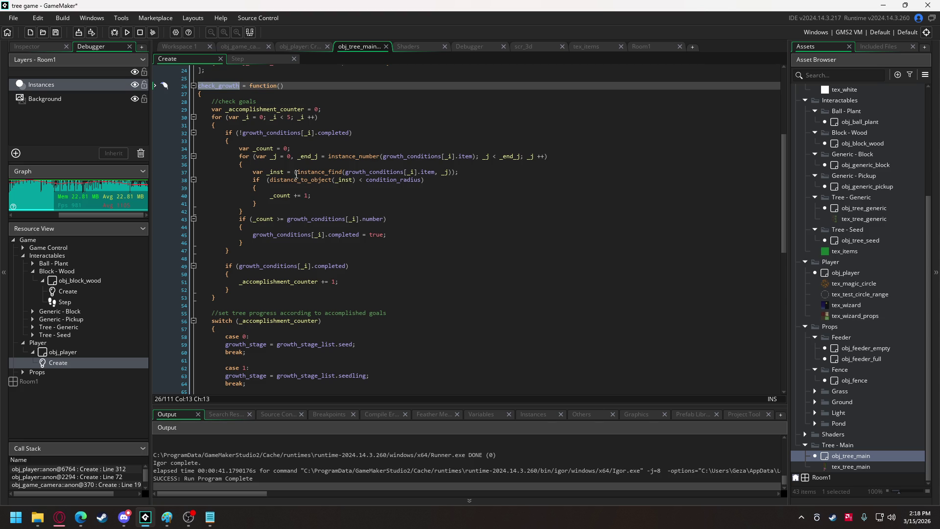
pyautogui.doubleClick(359, 158)
pyautogui.hotkey('ctrl', 'c')
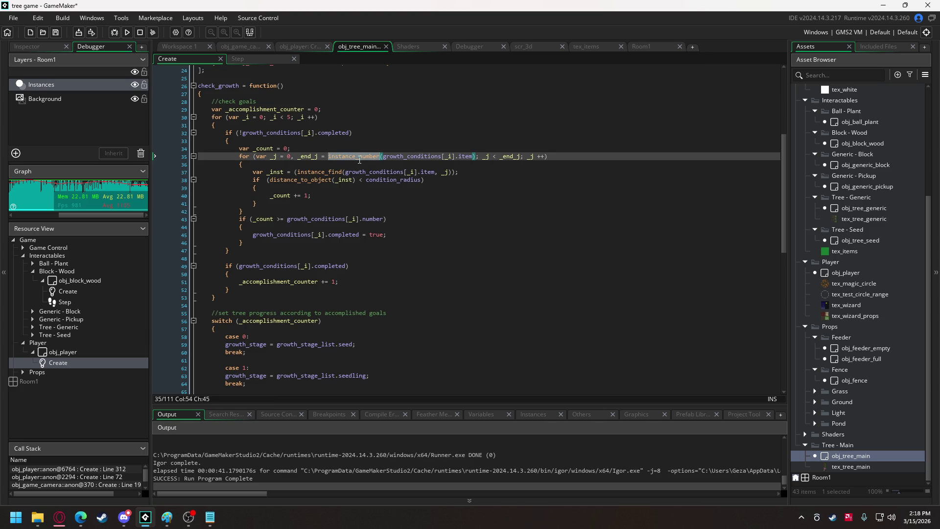
pyautogui.click(230, 47)
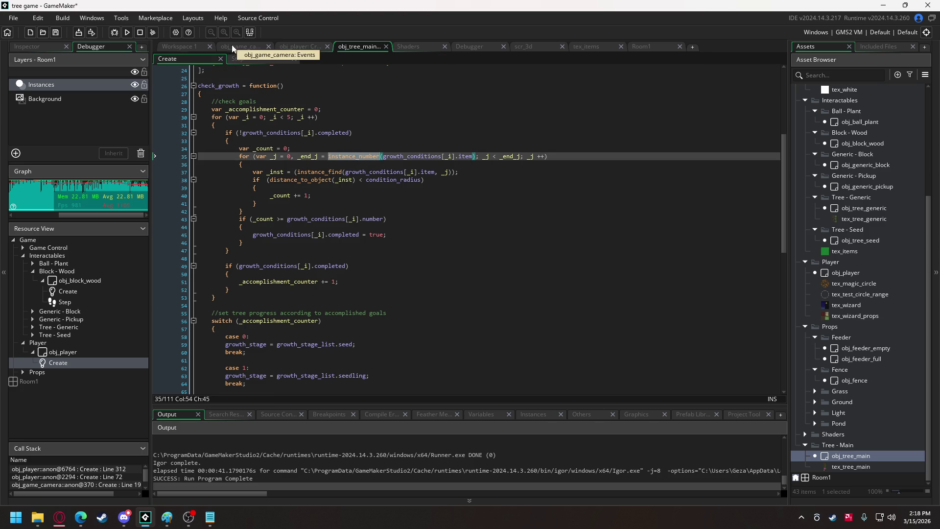
# - Complete the tally as _item_count += instance_number(global.limit_list[_i])
pyautogui.hotkey('ctrl', 'v')
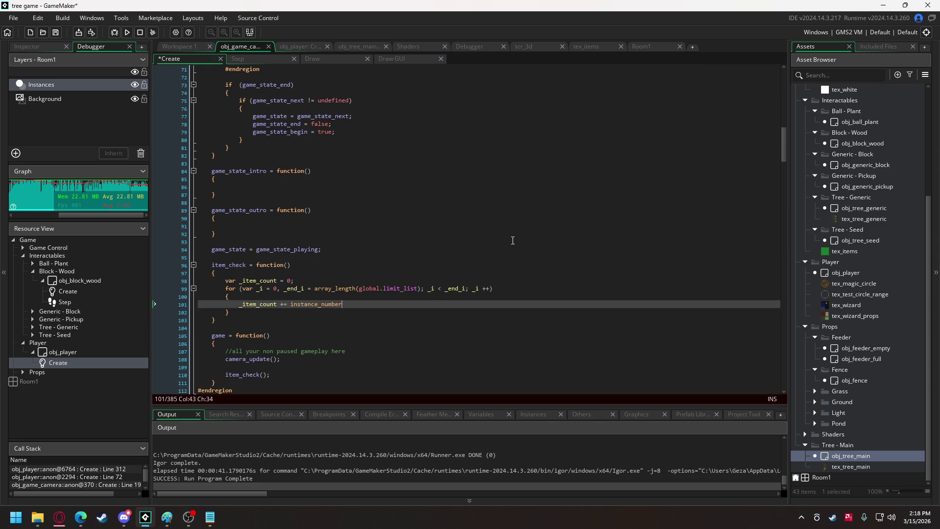
pyautogui.write('(global.li')
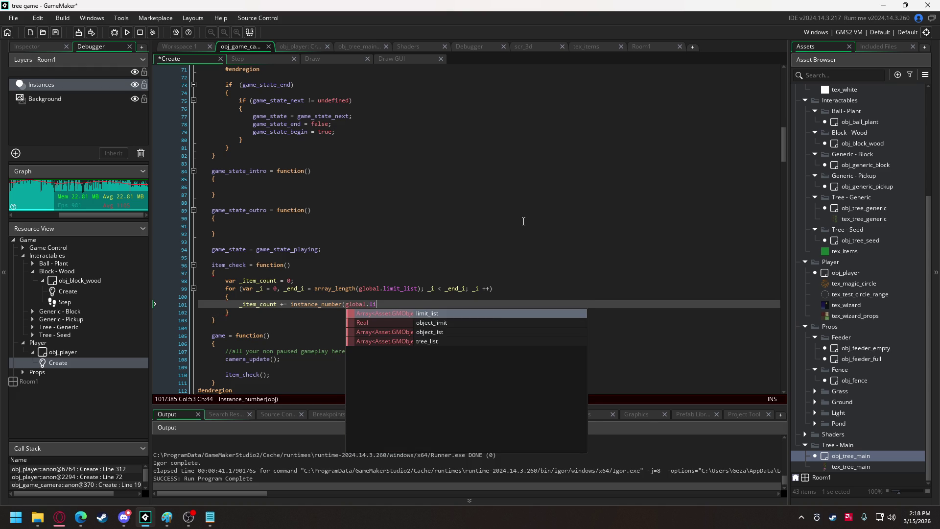
pyautogui.press('Return')
pyautogui.write('[_i]')
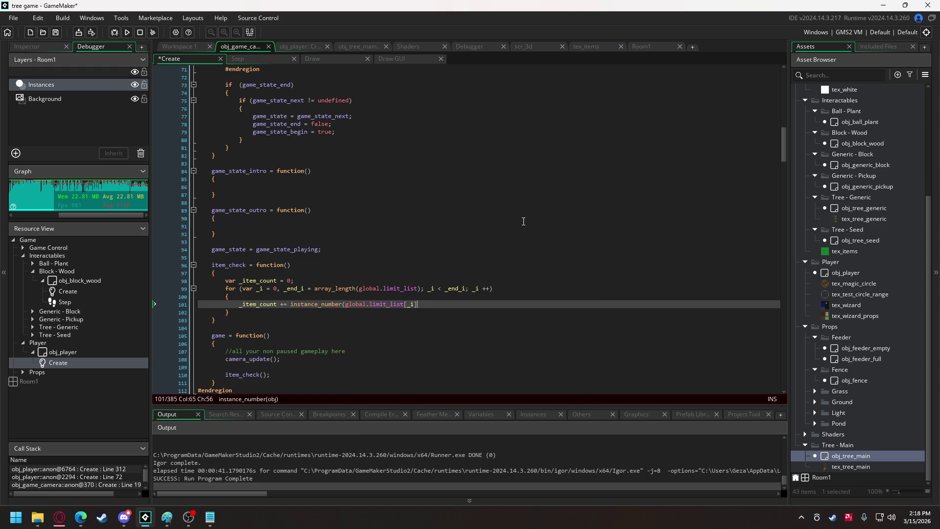
pyautogui.write(');')
# - Add an if _item_count > global.object_limit block after the loop
pyautogui.click(278, 311)
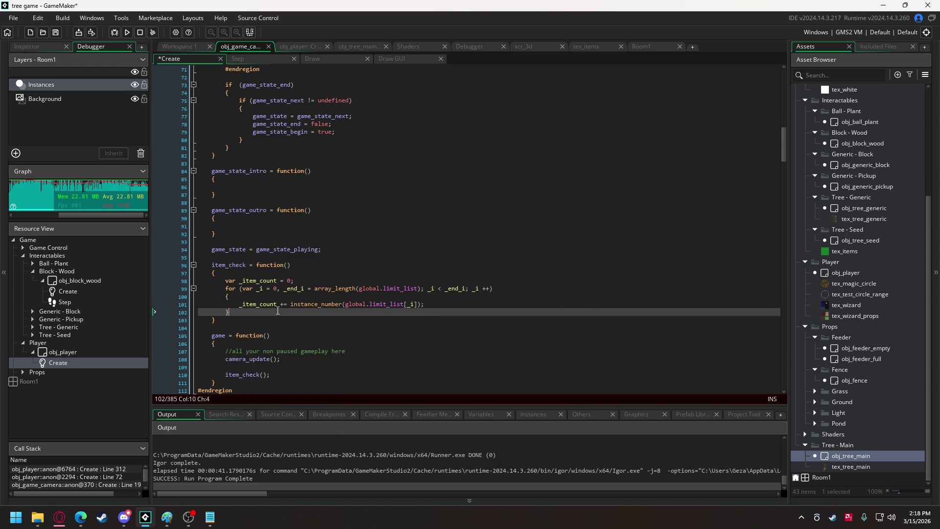
pyautogui.press('Return')
pyautogui.press('Return')
pyautogui.write('if ')
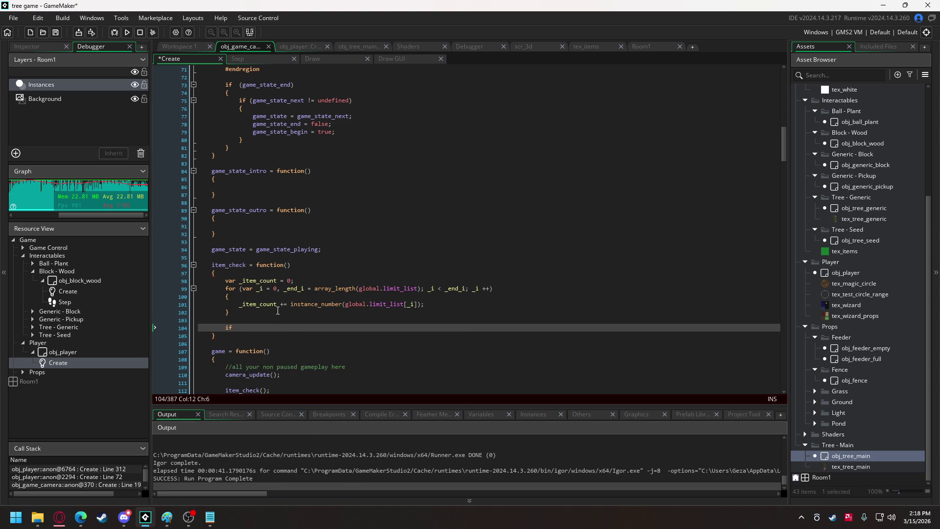
pyautogui.write('_item_count ')
pyautogui.write('> global.')
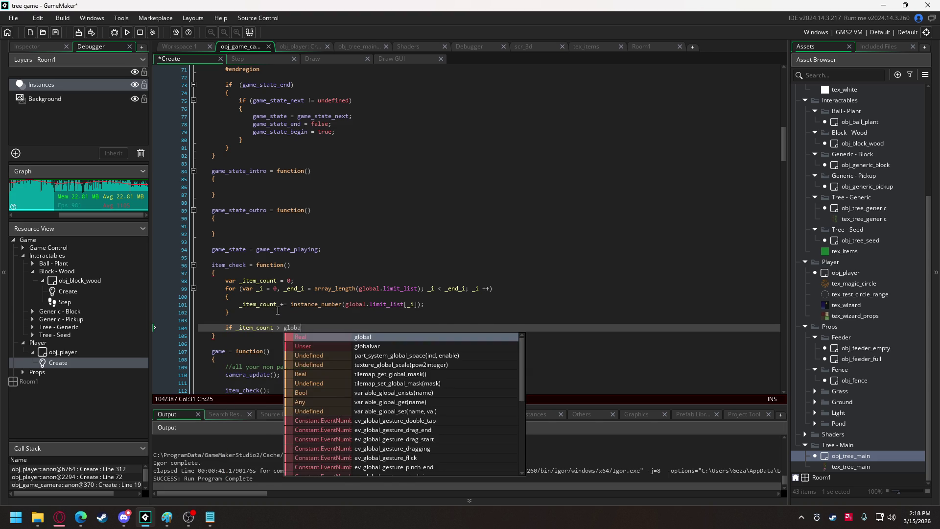
pyautogui.write('object_limit')
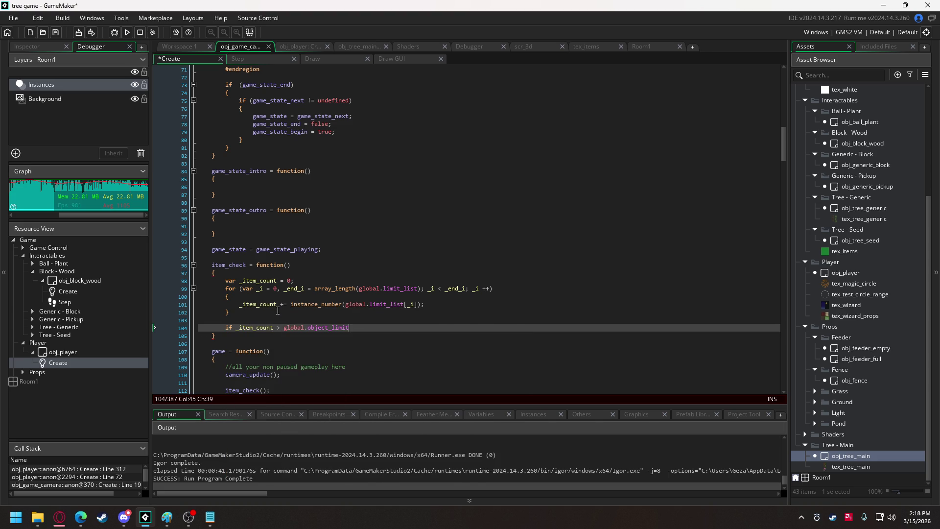
pyautogui.write(')')
pyautogui.press('Return')
pyautogui.write('{')
pyautogui.press('Return')
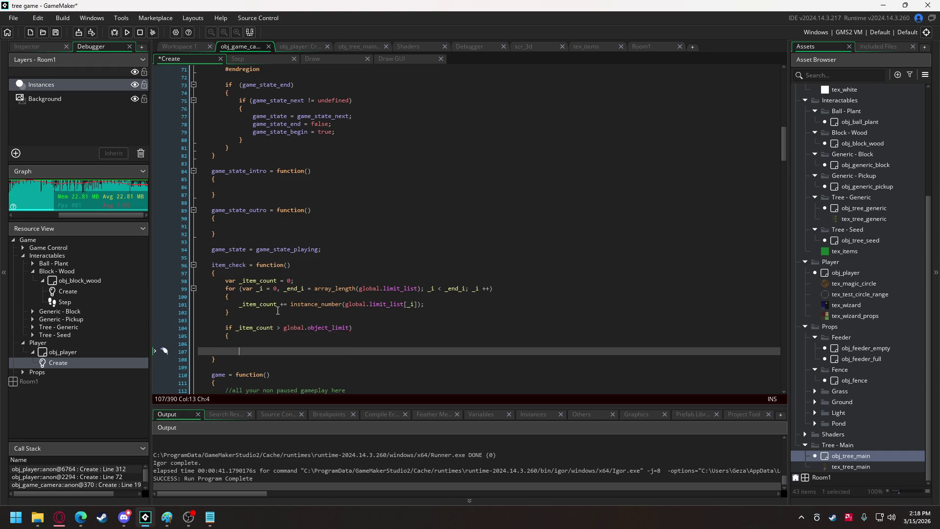
pyautogui.press('Up')
pyautogui.press('Up')
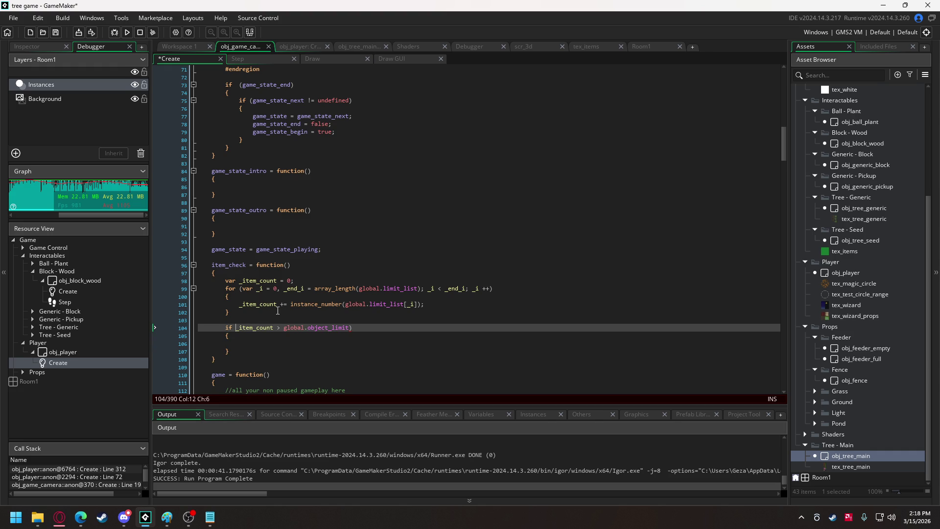
pyautogui.write('(')
# - Paste a second for loop over global.limit_list inside the object-limit block
pyautogui.click(233, 296)
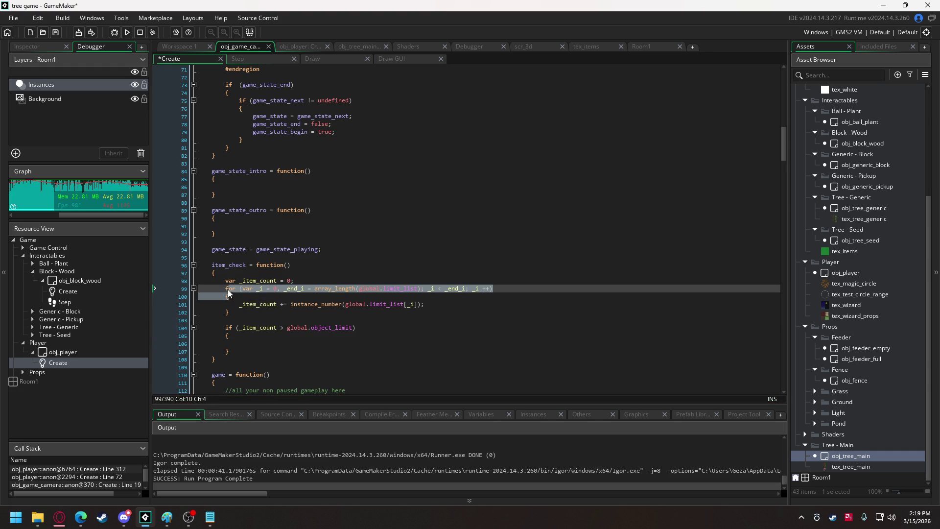
pyautogui.click(252, 344)
pyautogui.write('for (var _i = 0, _end_i = array_length(global.limit_list); _i < _end_i; _i ++) \t\t{')
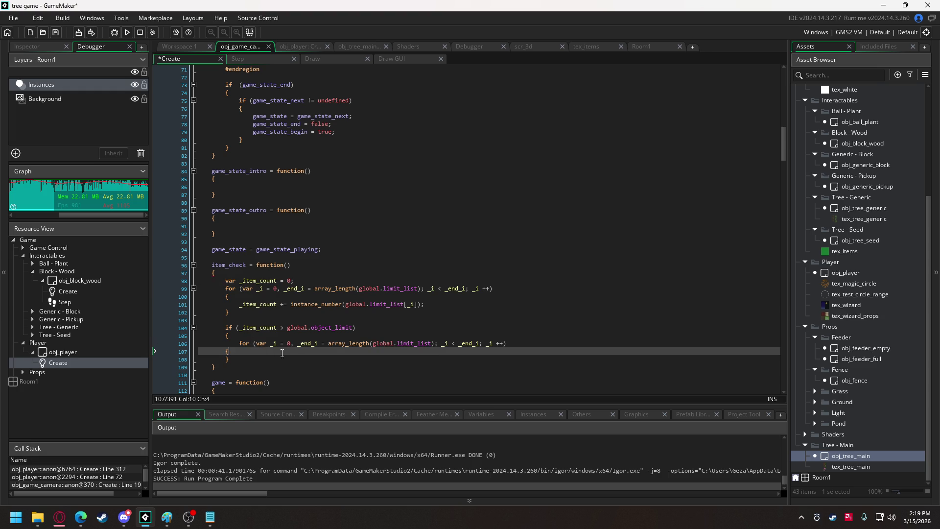
pyautogui.click(224, 351)
pyautogui.press('Tab')
pyautogui.press('End')
pyautogui.press('Return')
pyautogui.press('Return')
pyautogui.write('}')
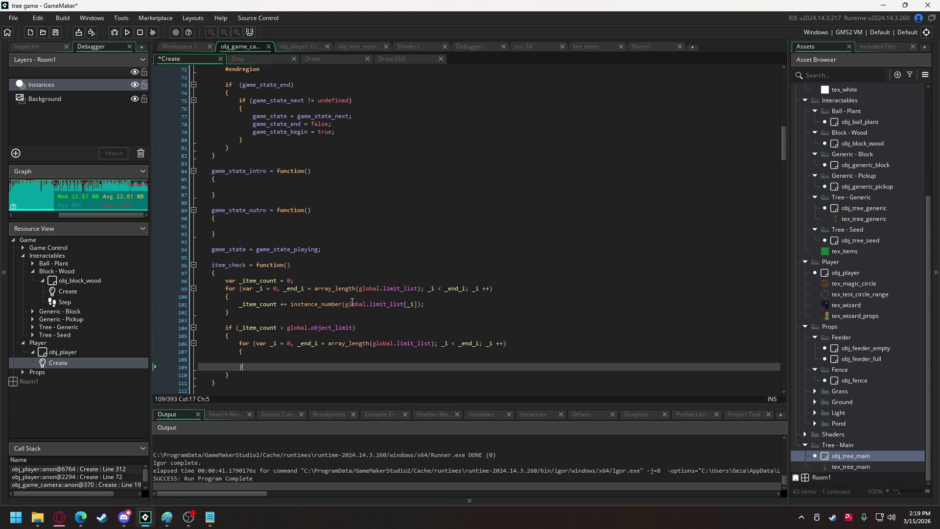
# - Wrap the count line in an if (instance_exists(global.limit_list[_i])) check
pyautogui.moveTo(345, 304); pyautogui.dragTo(417, 304)
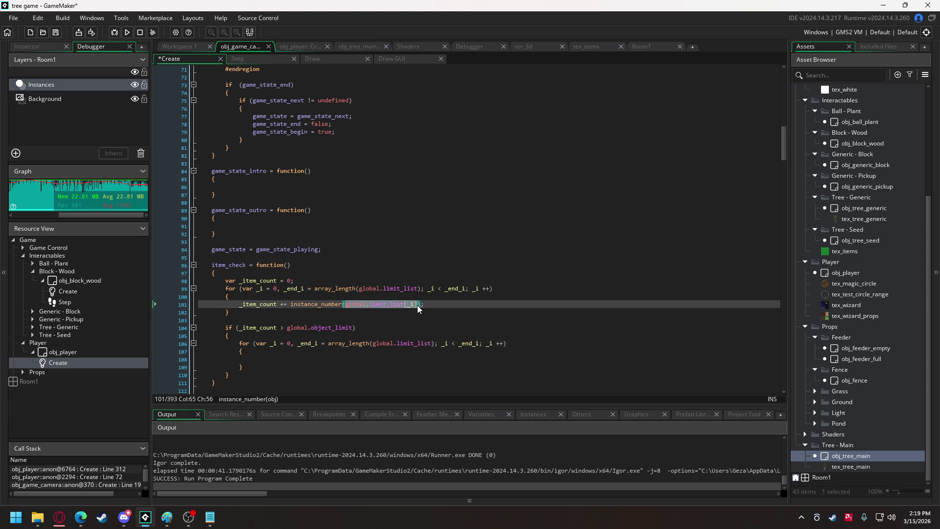
pyautogui.click(332, 295)
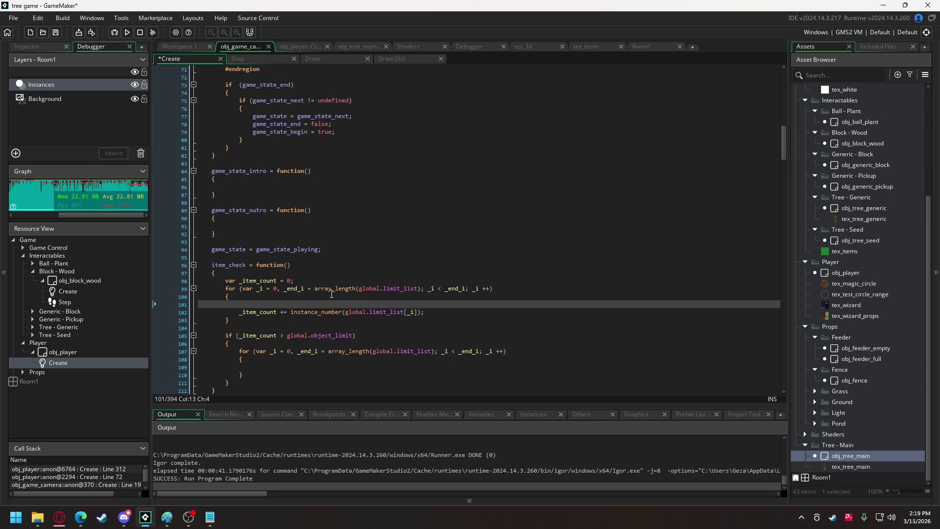
pyautogui.write('if (insta')
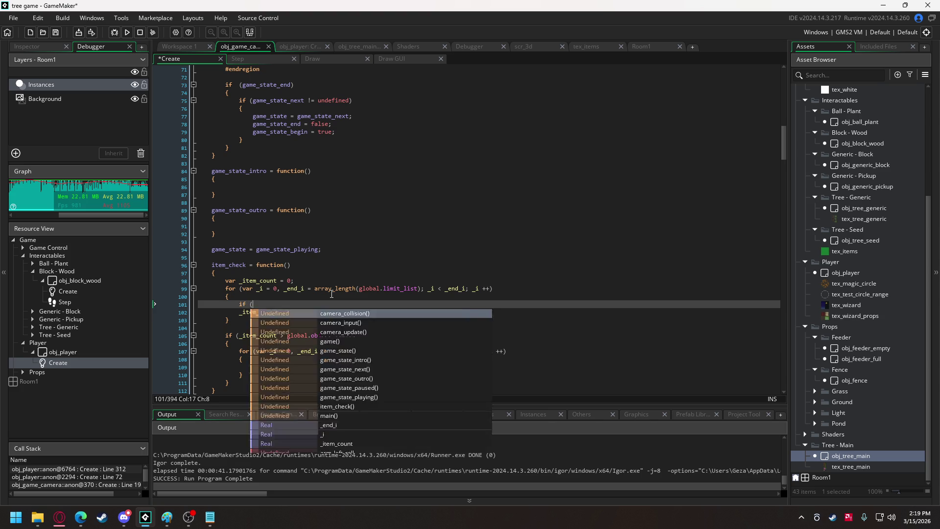
pyautogui.write('nce_e')
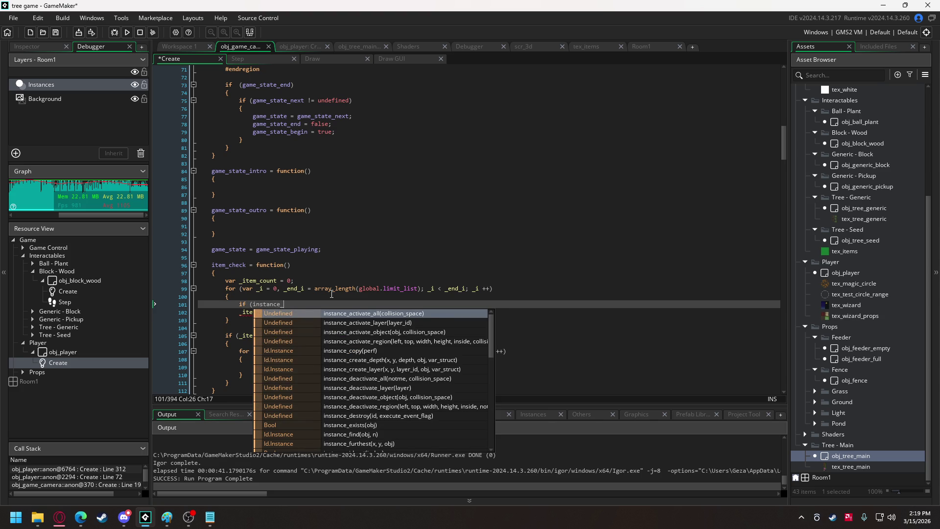
pyautogui.press('Return')
pyautogui.write('global.limit_list[_i])')
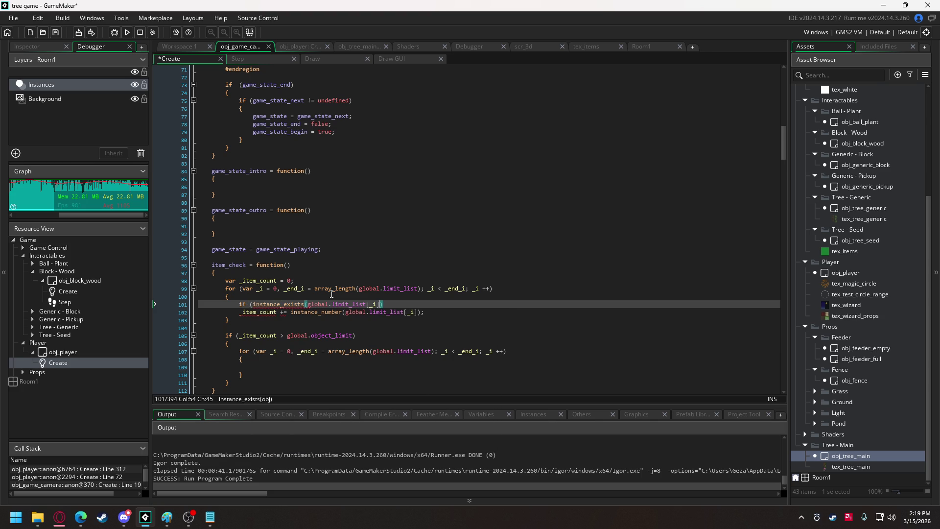
pyautogui.write(')')
pyautogui.press('Return')
pyautogui.write('{')
pyautogui.click(428, 318)
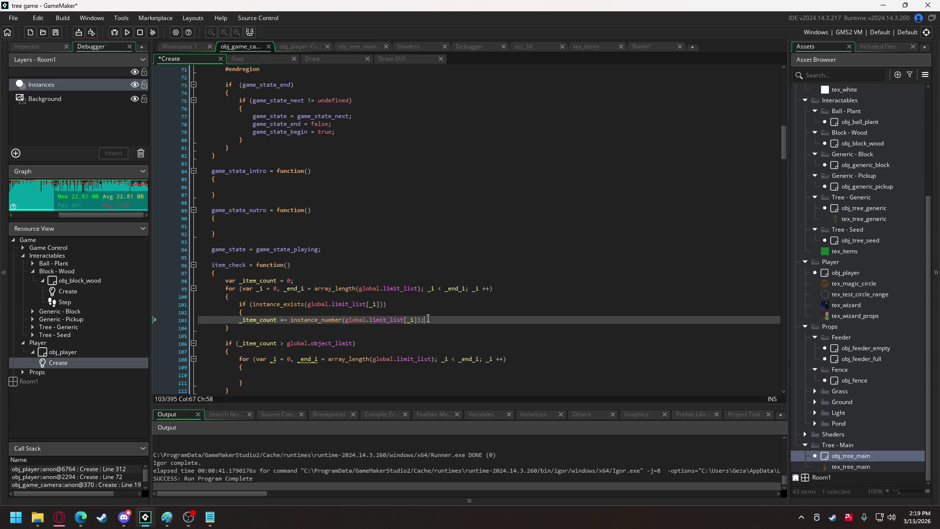
pyautogui.press('Return')
pyautogui.write('}')
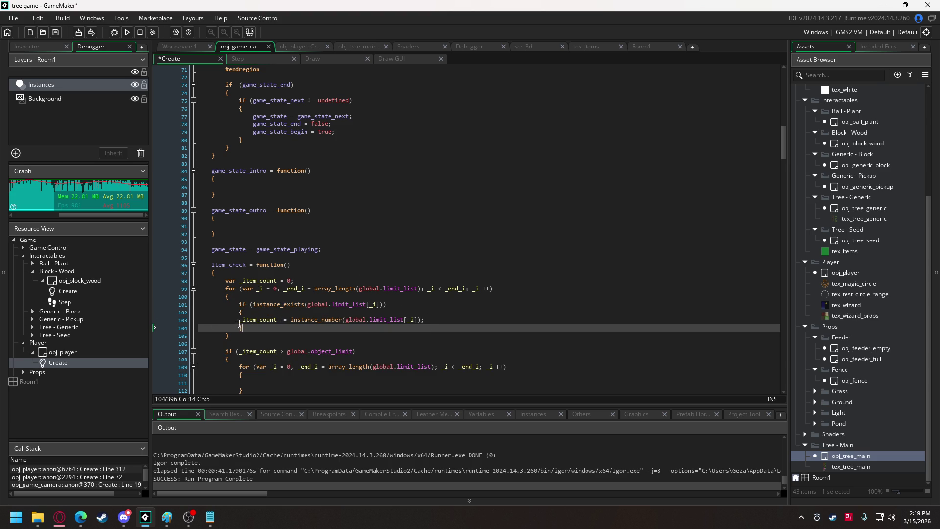
pyautogui.click(239, 320)
pyautogui.press('Tab')
# - Copy the instance_exists check into the second loop and close its block
pyautogui.scroll(-1, 290, 294)
pyautogui.scroll(-2, 289, 287)
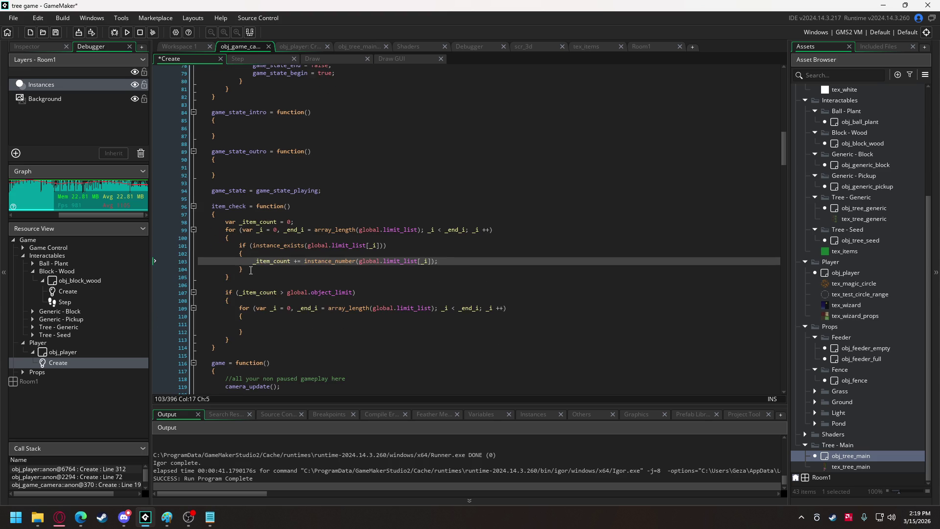
pyautogui.moveTo(241, 254); pyautogui.dragTo(240, 246)
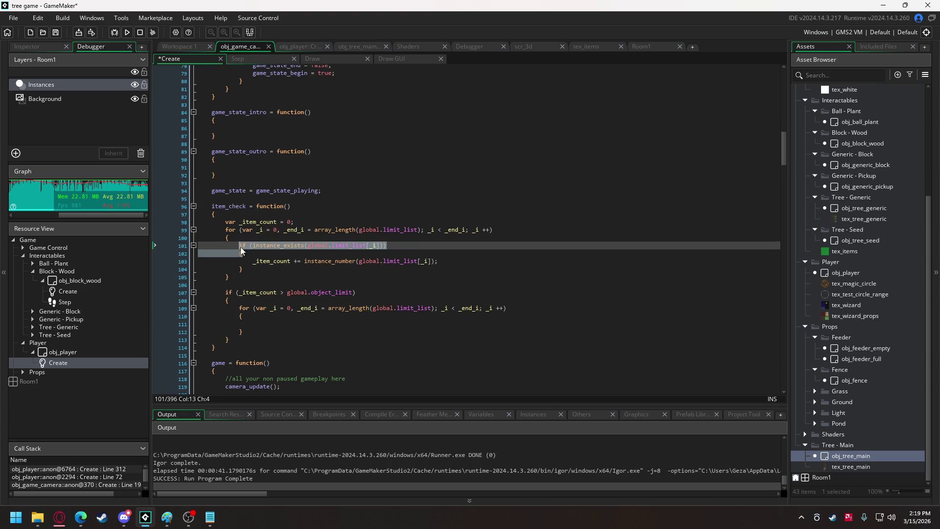
pyautogui.hotkey('ctrl', 'c')
pyautogui.click(259, 322)
pyautogui.hotkey('ctrl', 'v')
pyautogui.click(239, 331)
pyautogui.press('Tab')
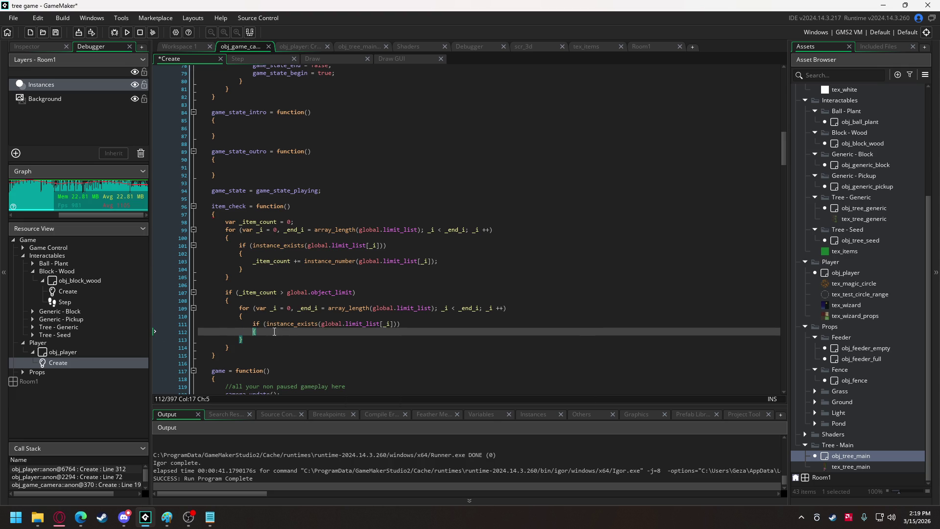
pyautogui.click(276, 332)
pyautogui.press('Return')
pyautogui.press('Return')
pyautogui.write('}')
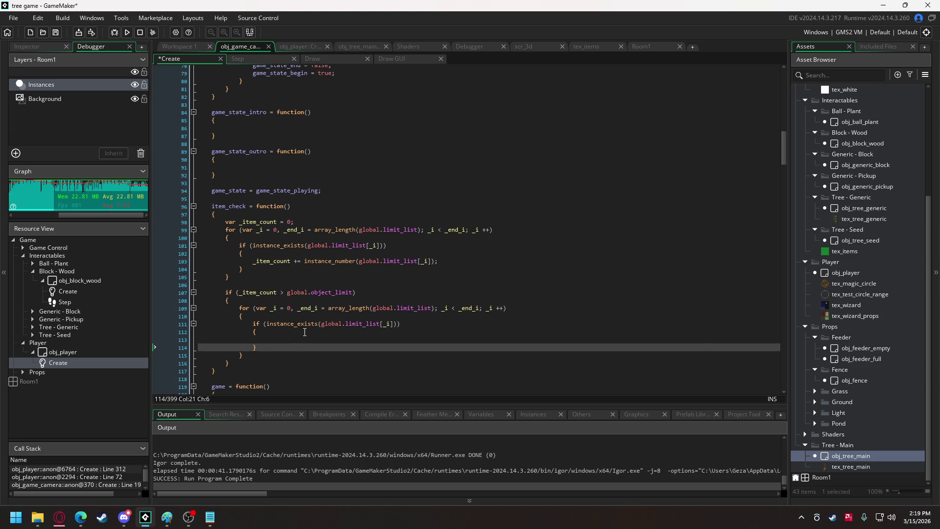
# - Add an empty instance_destroy(); call inside the second loop's existence check
pyautogui.click(300, 340)
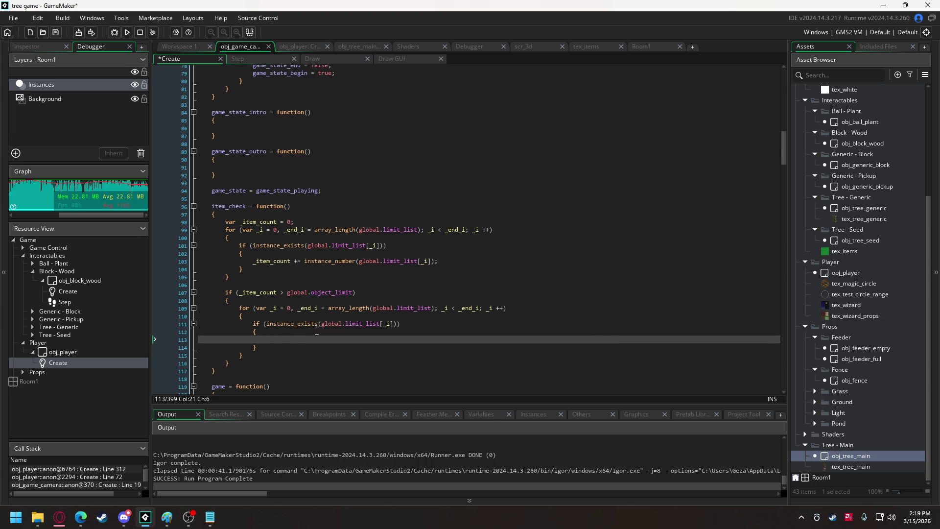
pyautogui.write('ins')
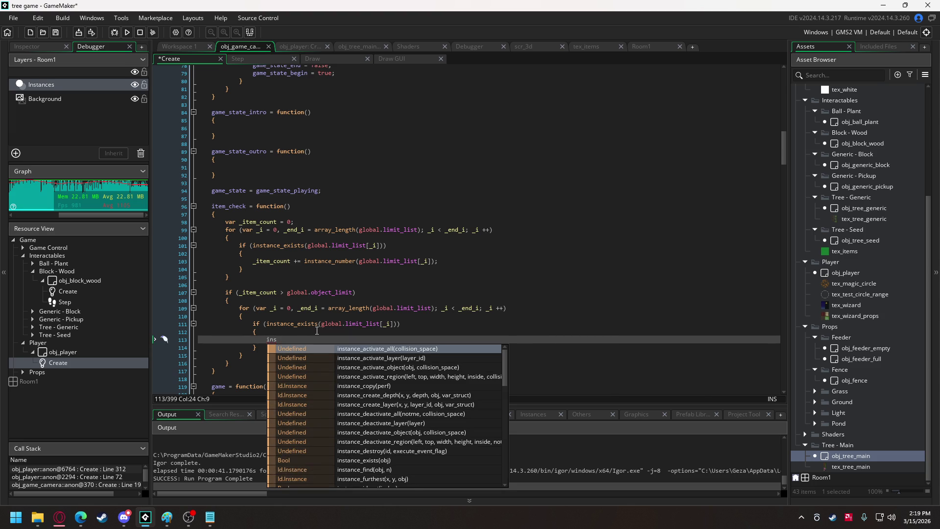
pyautogui.write('tance')
pyautogui.write('_de')
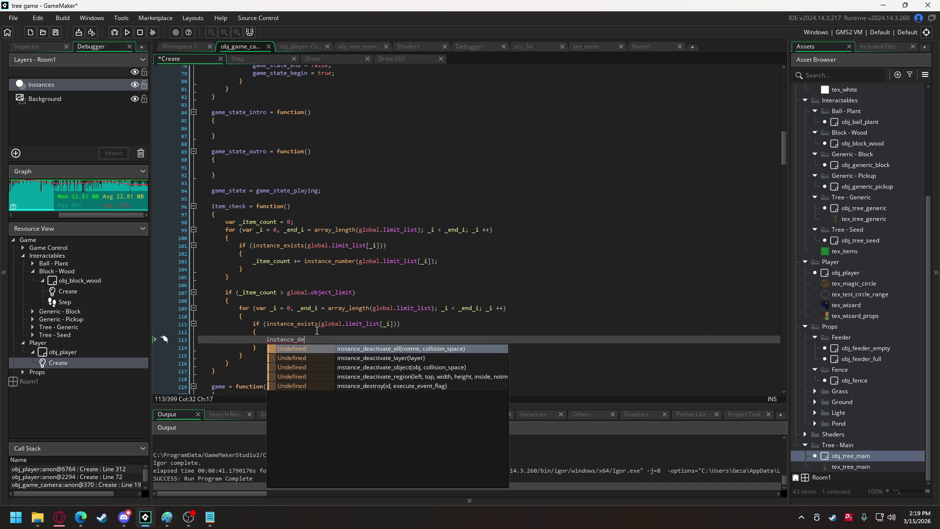
pyautogui.write('s')
pyautogui.press('Return')
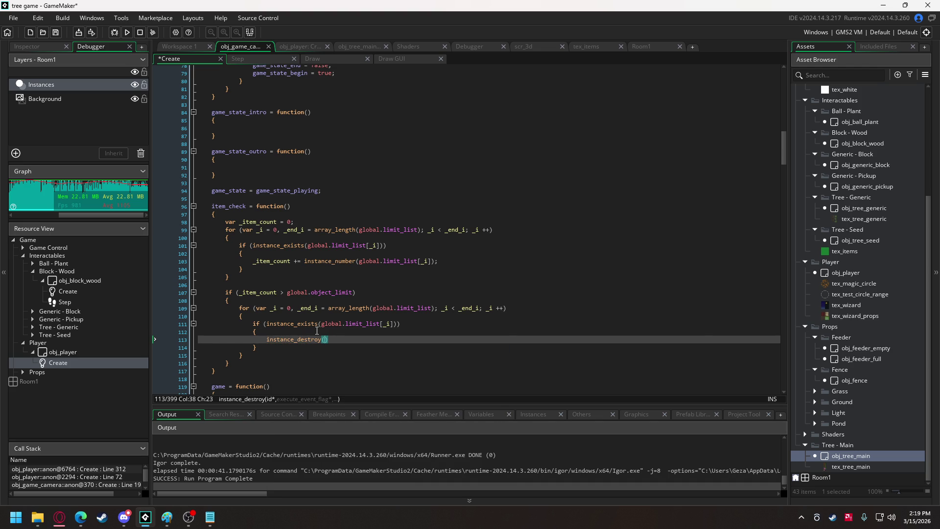
pyautogui.write(');')
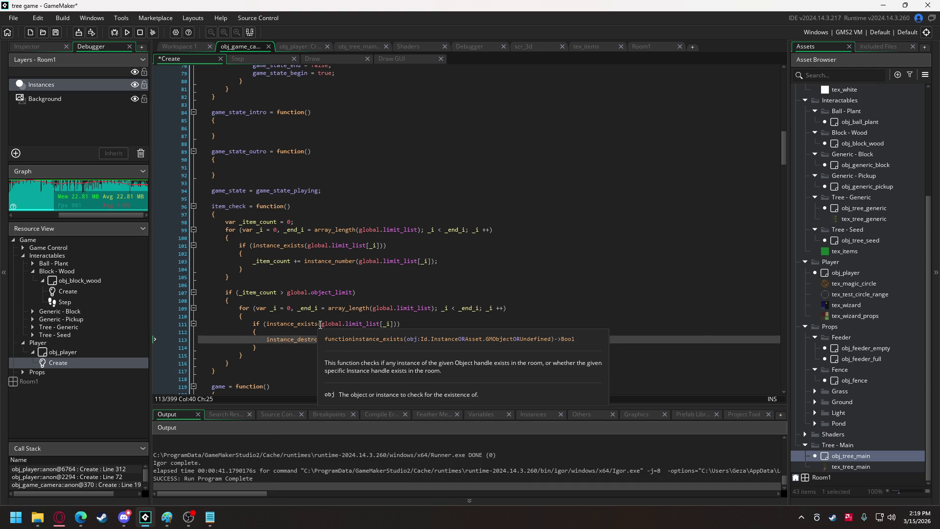
pyautogui.moveTo(321, 324); pyautogui.dragTo(394, 331)
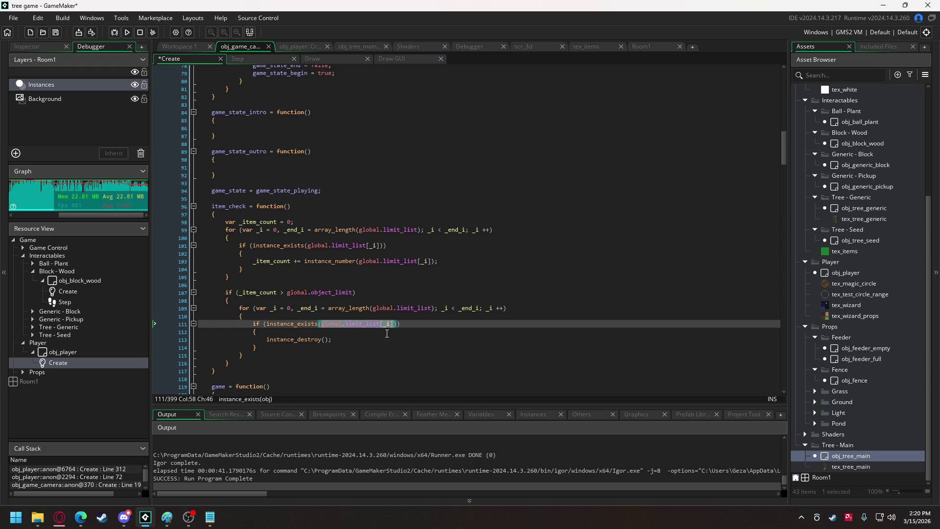
pyautogui.click(326, 339)
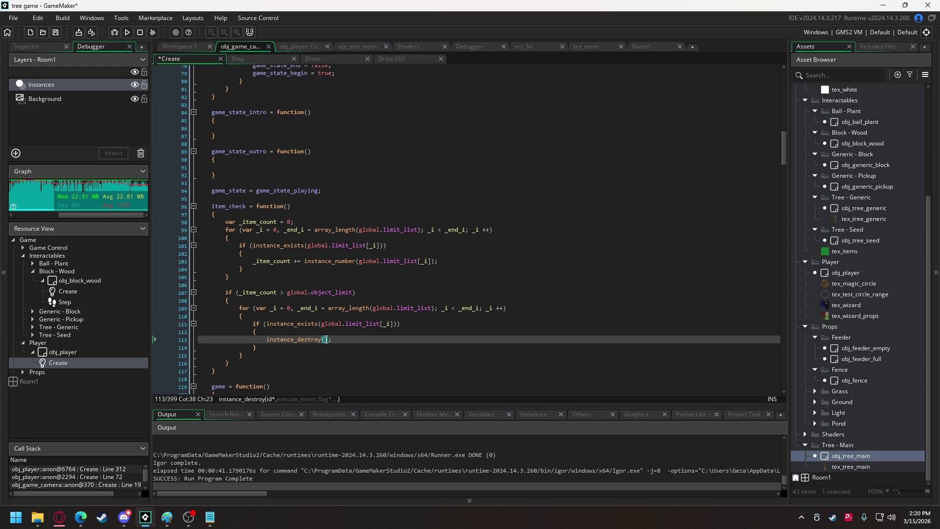
# - Review obj_tree_main's Create and Step event code for reference
pyautogui.click(196, 46)
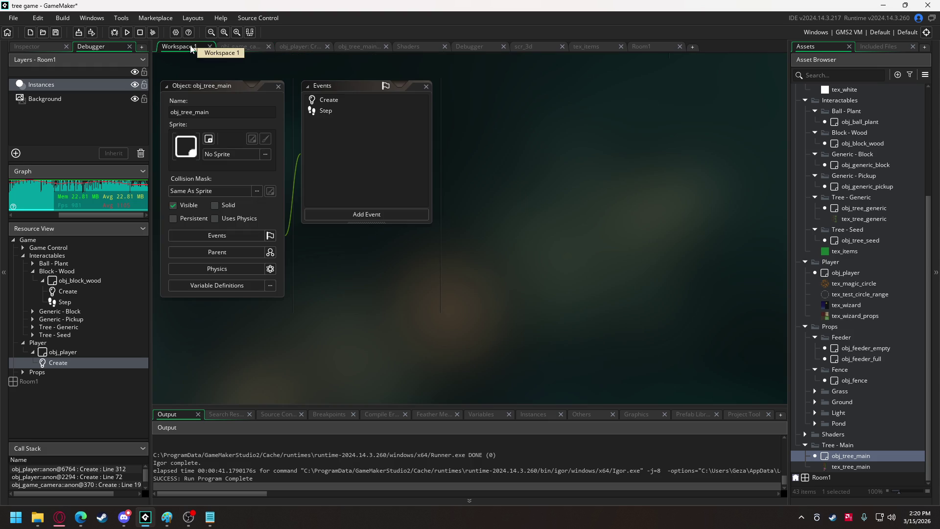
pyautogui.click(358, 47)
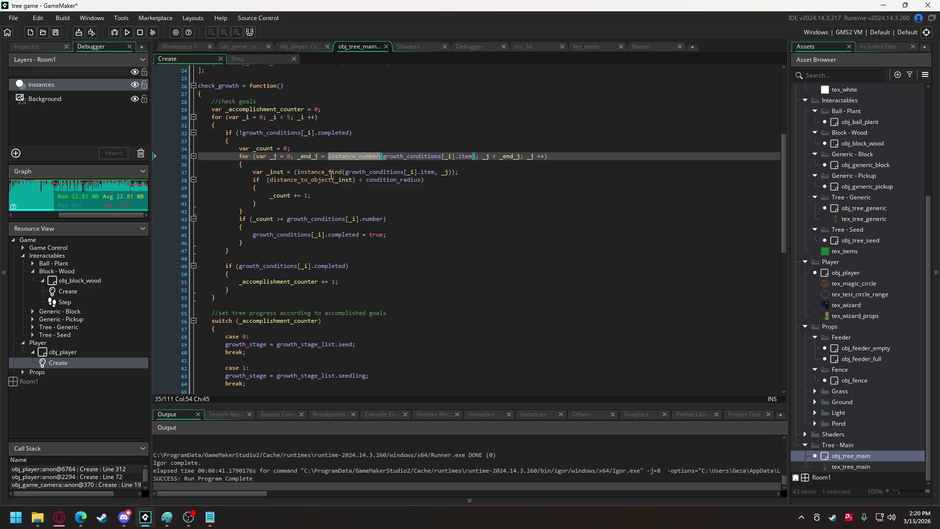
pyautogui.click(258, 60)
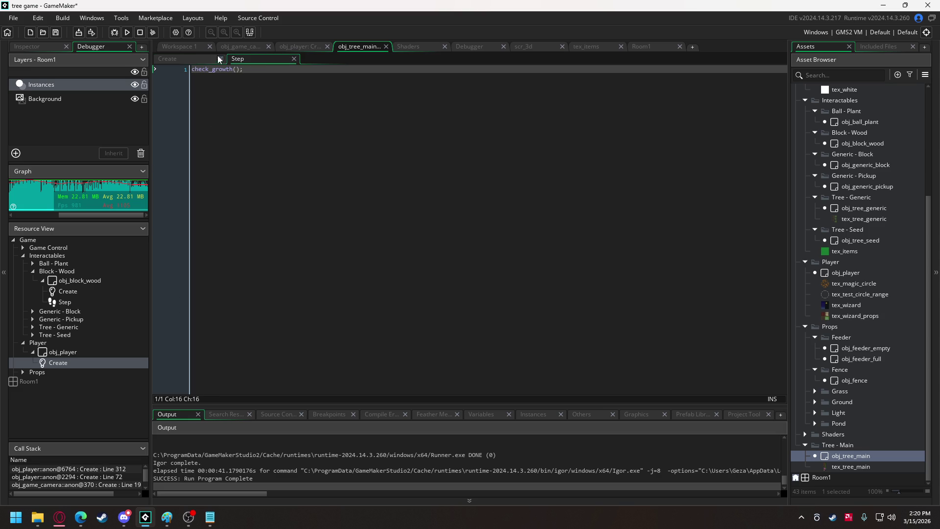
pyautogui.press('F10')
pyautogui.press('F10')
pyautogui.press('F10')
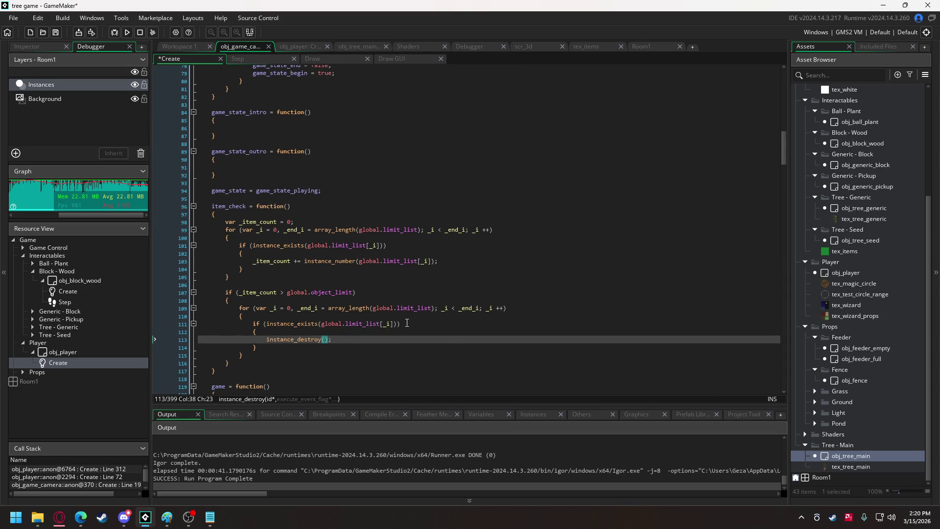
# - Give instance_destroy the argument instance_find(global.limit_list[_i], 0)
pyautogui.write('instance_find')
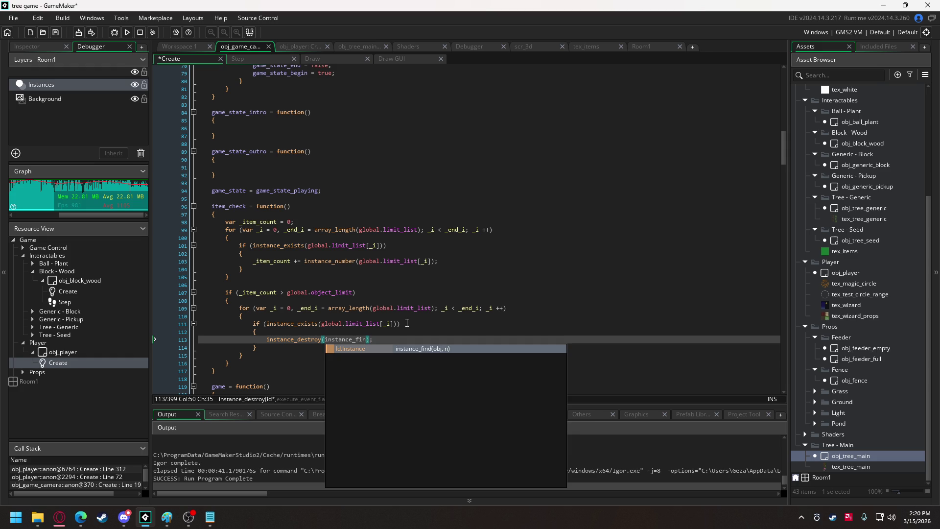
pyautogui.press('Return')
pyautogui.hotkey('ctrl', 'v')
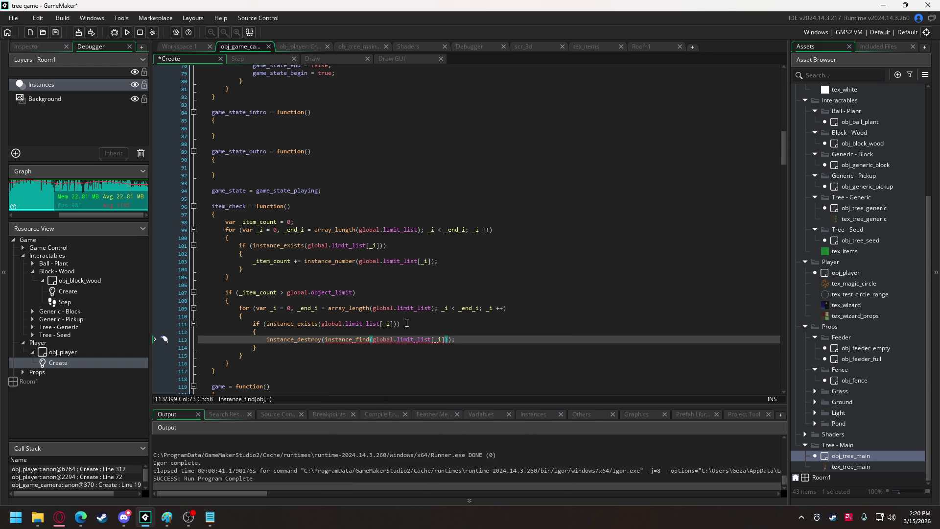
pyautogui.write(', 0')
pyautogui.scroll(-3, 340, 282)
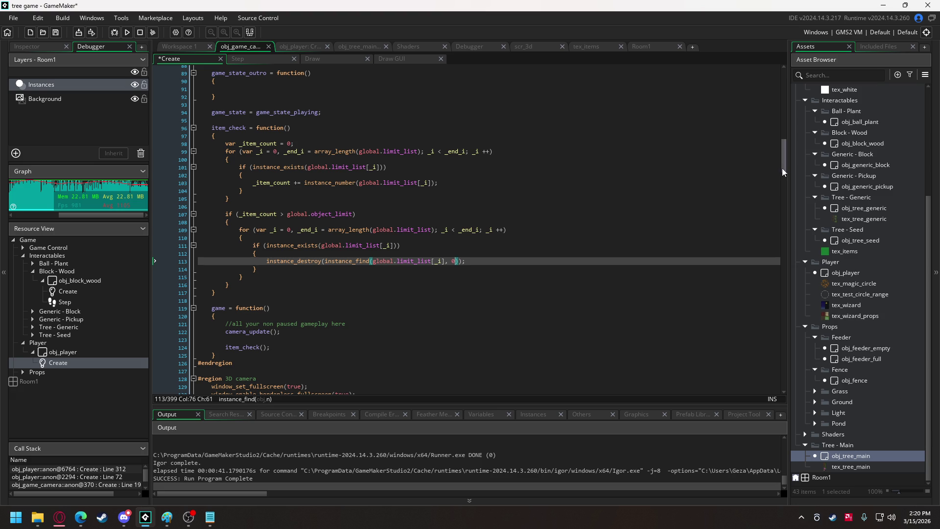
pyautogui.click(303, 47)
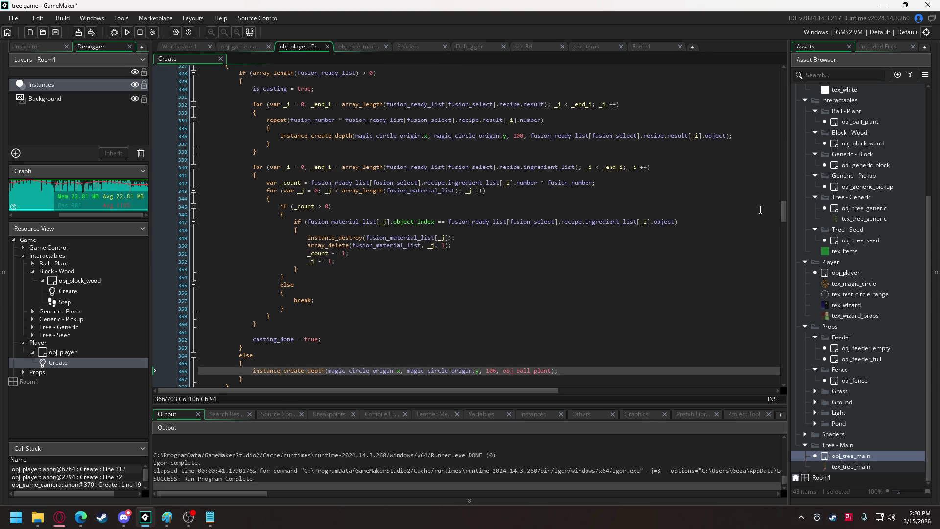
# - Add active_radius = 100 after casting_done in obj_player Create, then run the game
pyautogui.moveTo(785, 211); pyautogui.dragTo(773, 41)
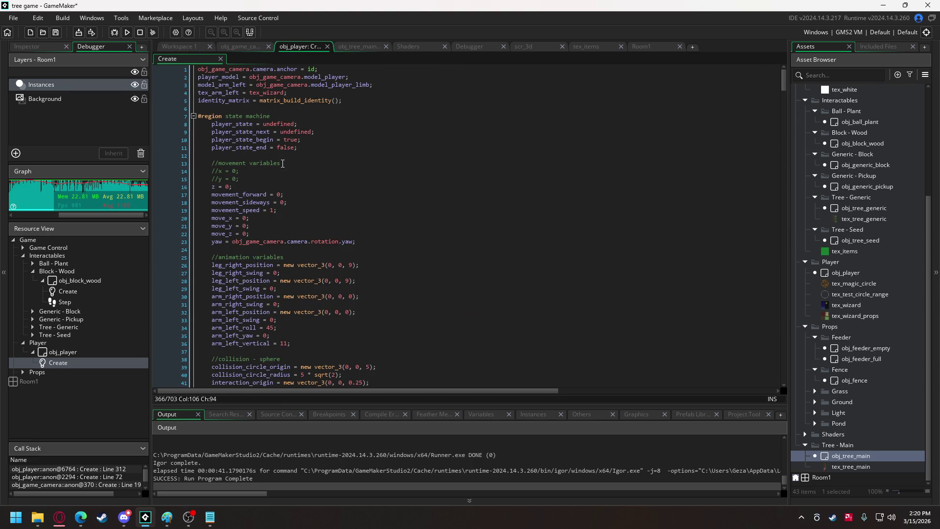
pyautogui.scroll(-7, 284, 166)
pyautogui.scroll(-5, 280, 167)
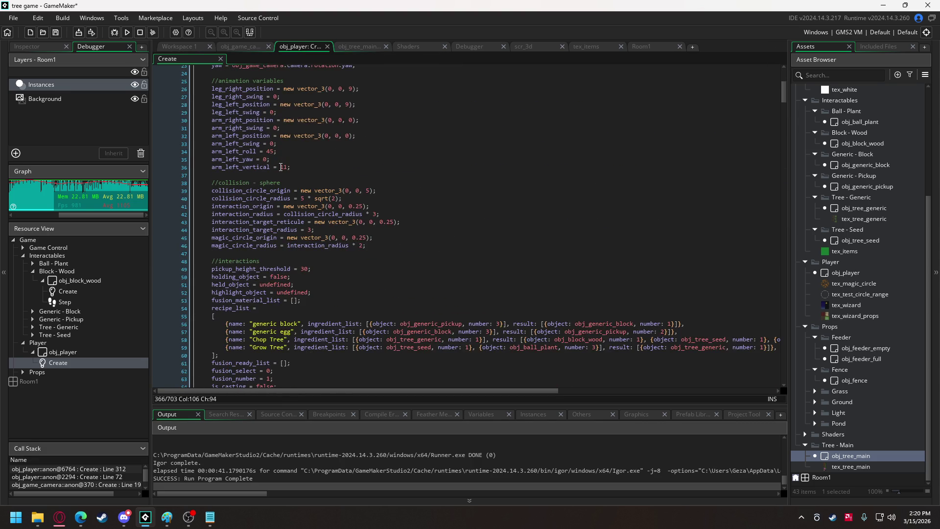
pyautogui.click(296, 300)
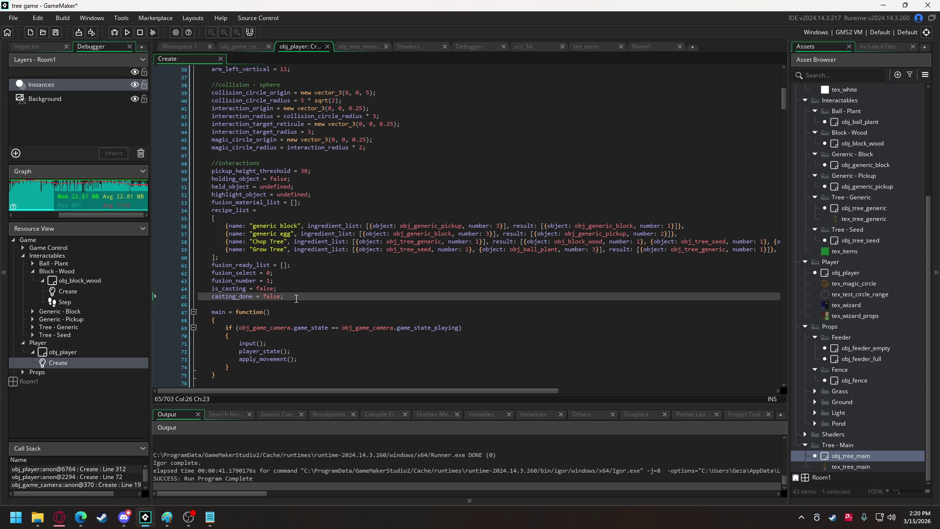
pyautogui.press('Return')
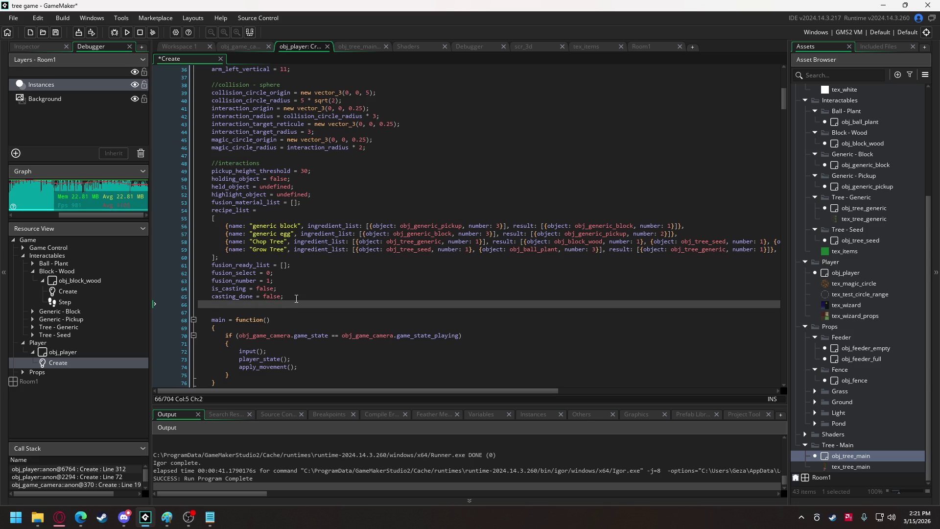
pyautogui.write('active_radiu')
pyautogui.write('s = 100;')
pyautogui.click(128, 33)
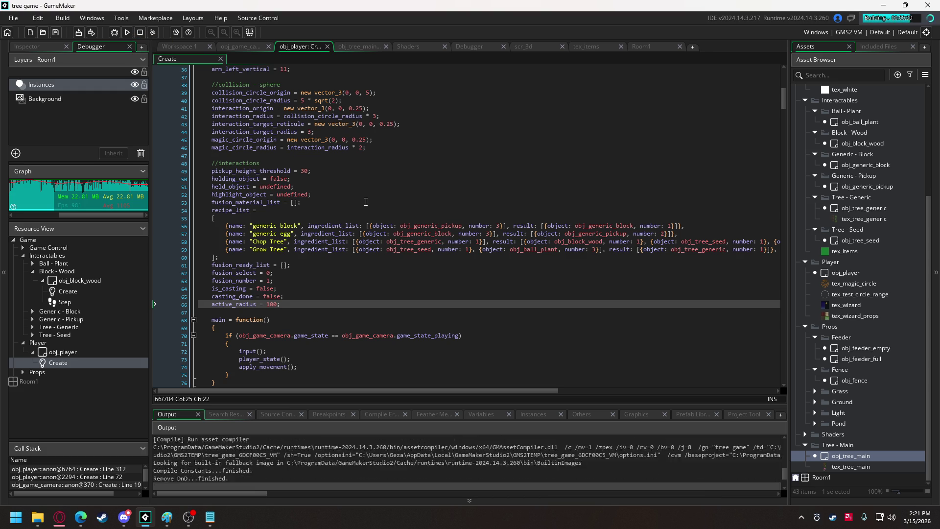
# - Walk the witch among the trees, around the red pod creature and up to the coloured cubes
pyautogui.press('w')
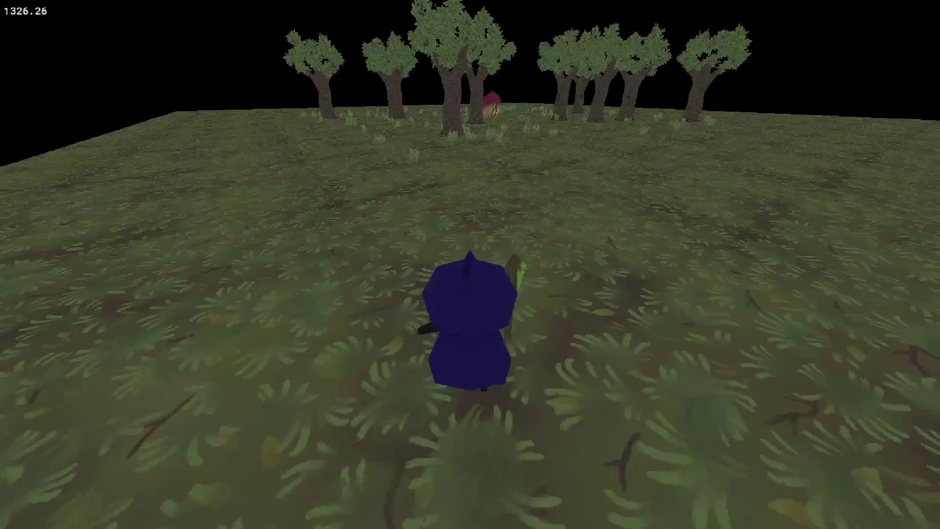
pyautogui.press('w')
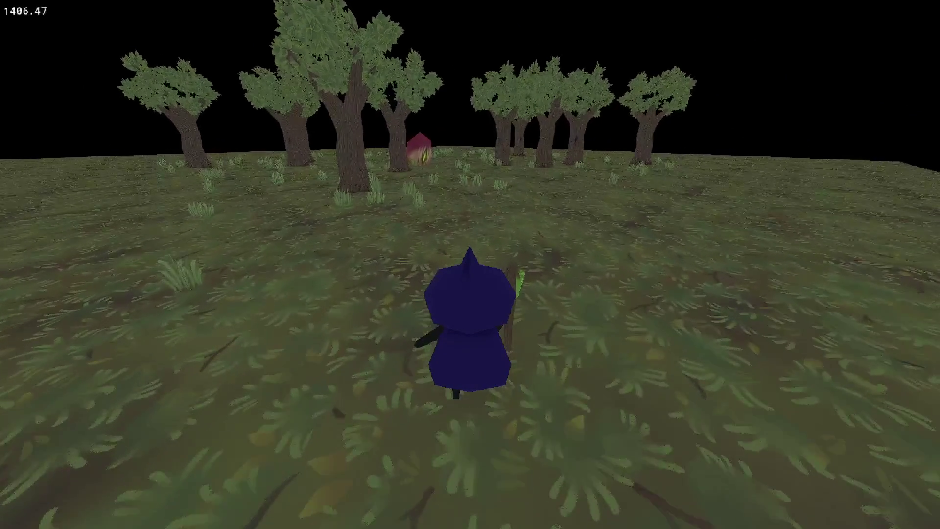
pyautogui.press('w')
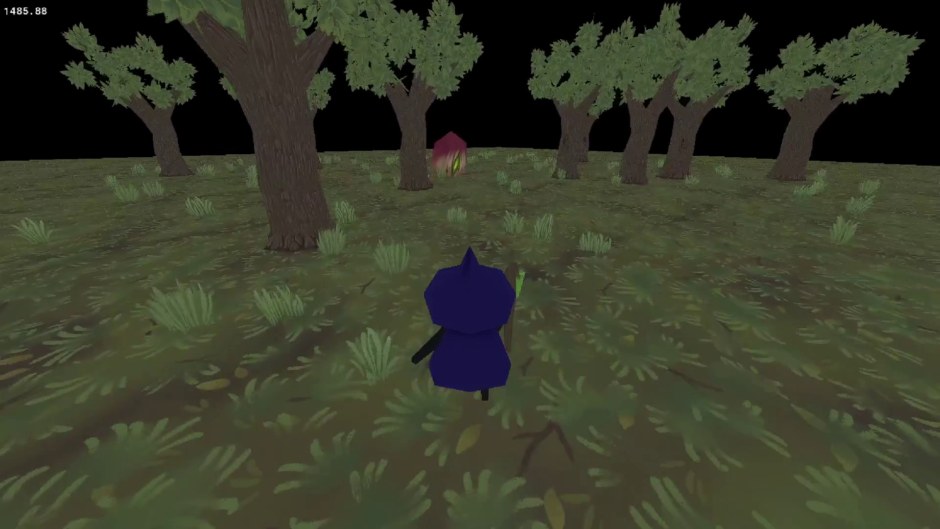
pyautogui.press('w')
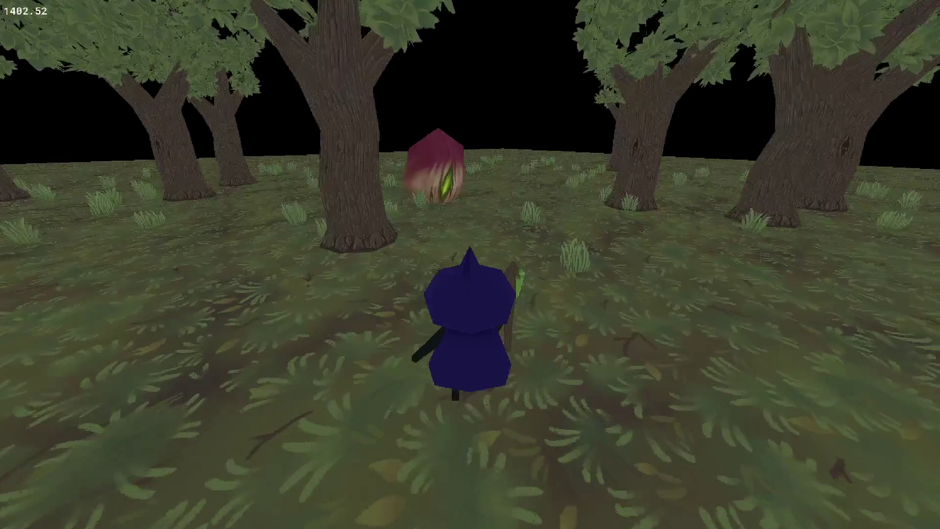
pyautogui.press('d')
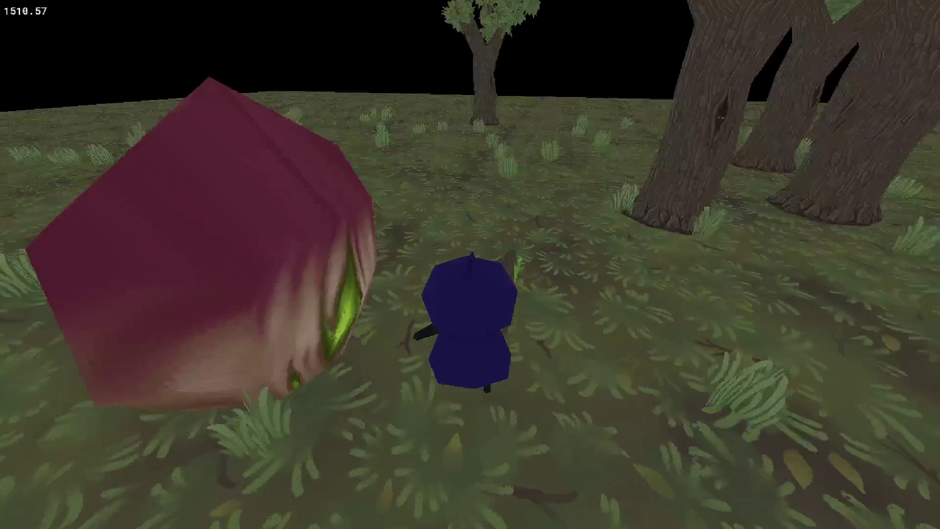
pyautogui.press('w')
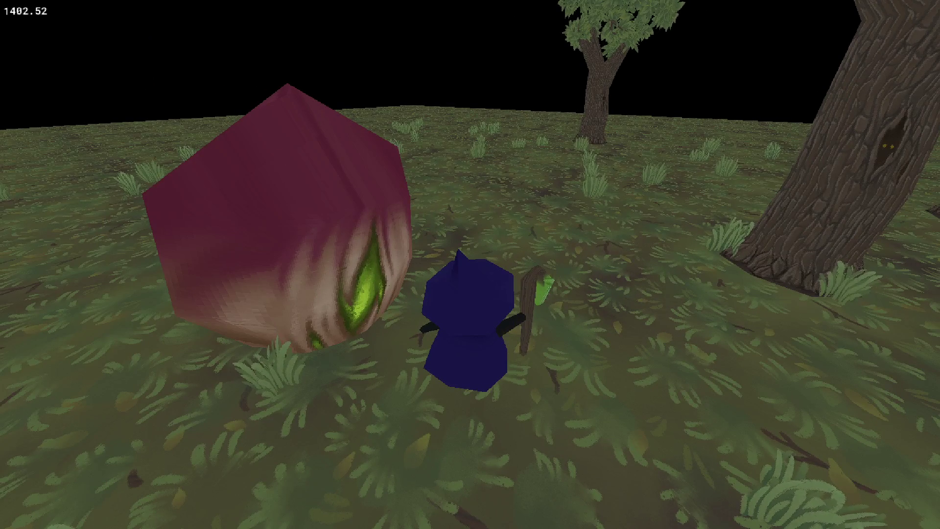
pyautogui.press('w')
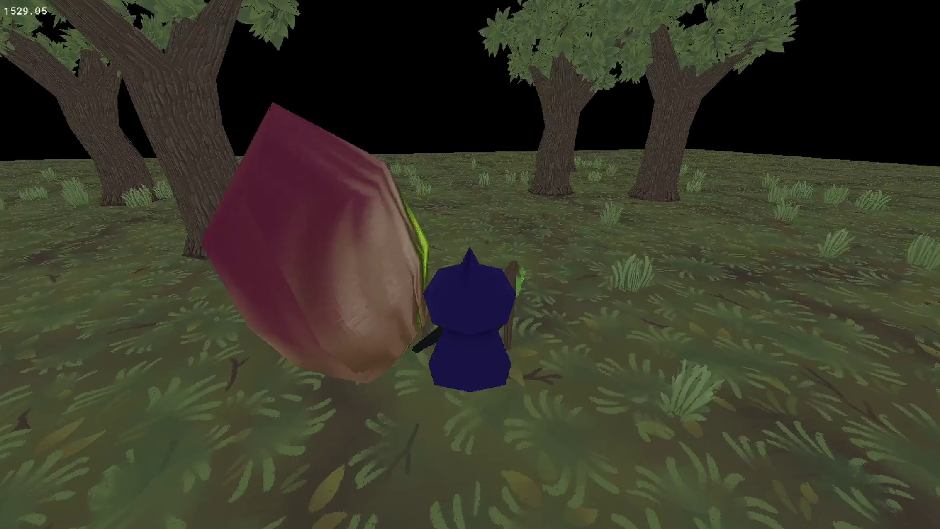
pyautogui.press('a')
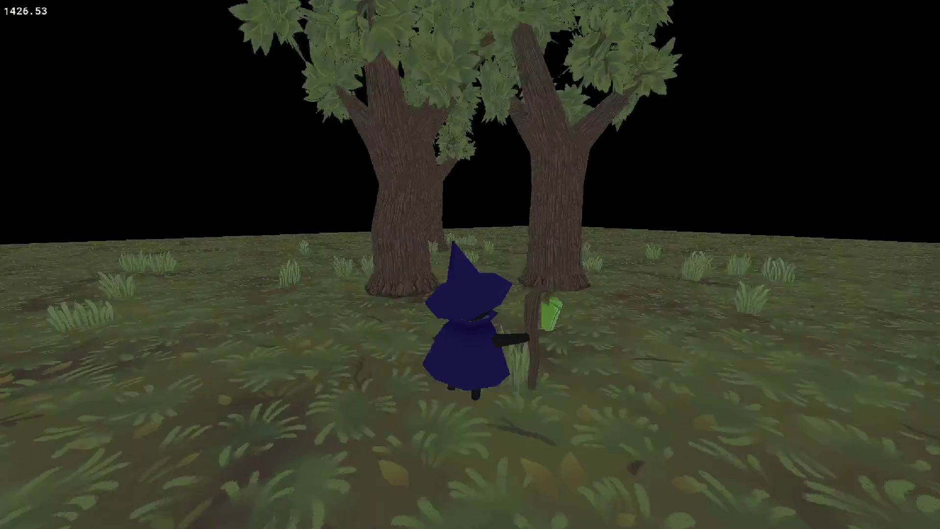
pyautogui.press('w')
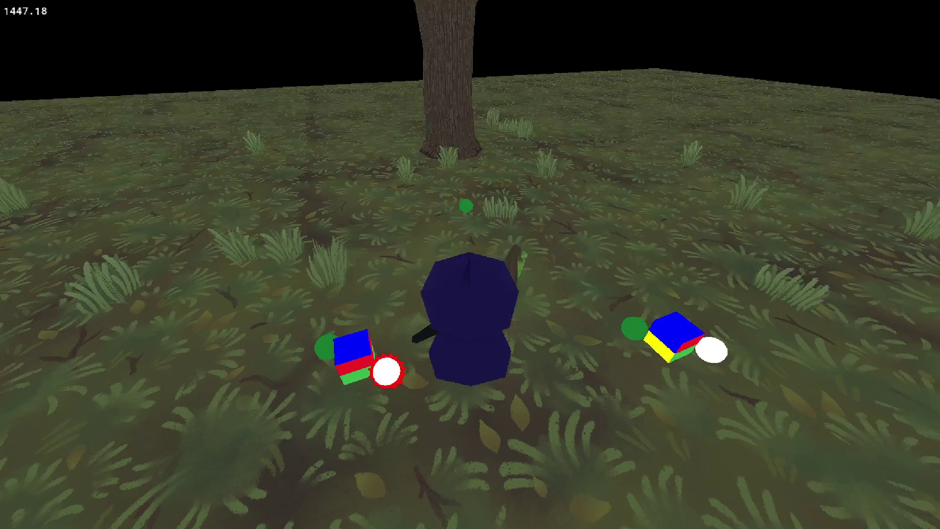
pyautogui.press('w')
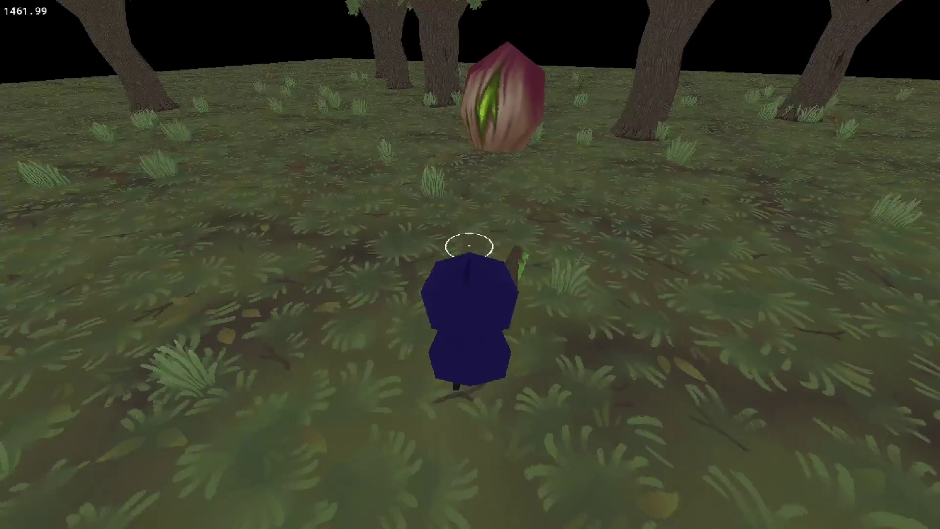
pyautogui.press('w')
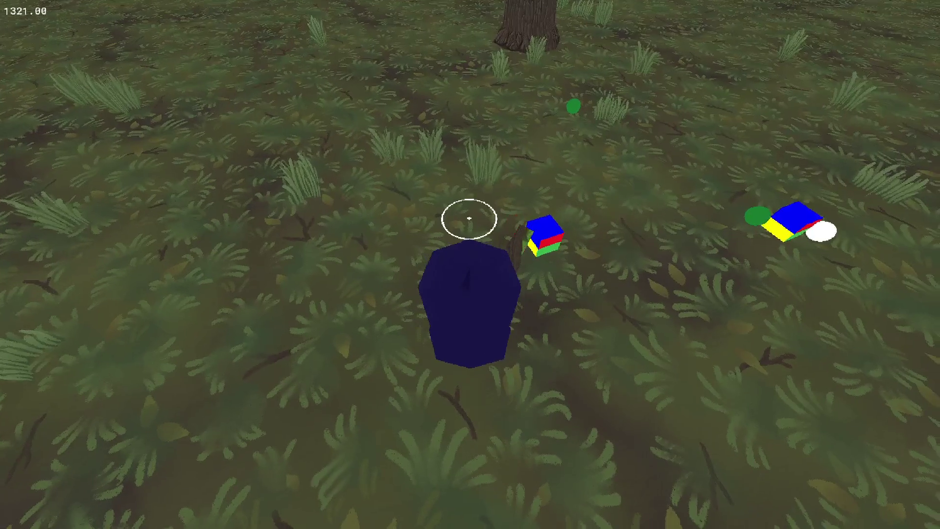
pyautogui.press('w')
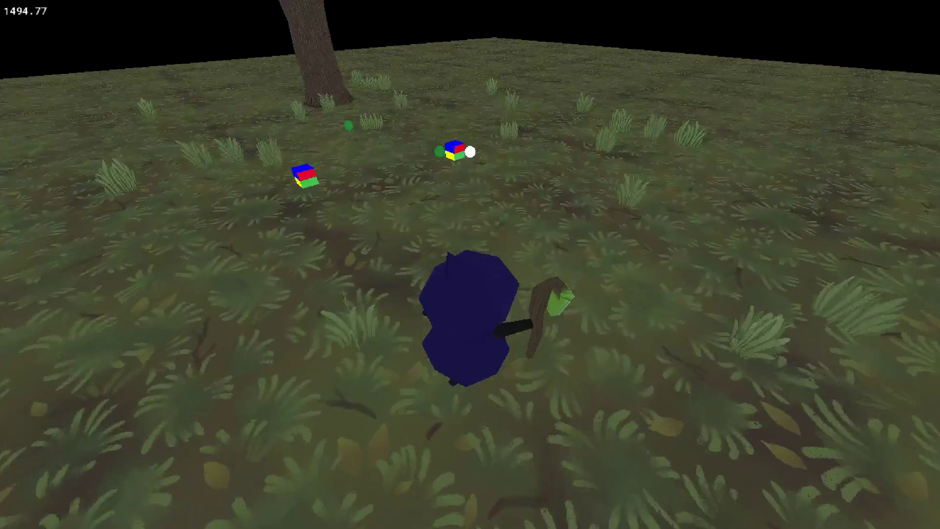
pyautogui.press('w')
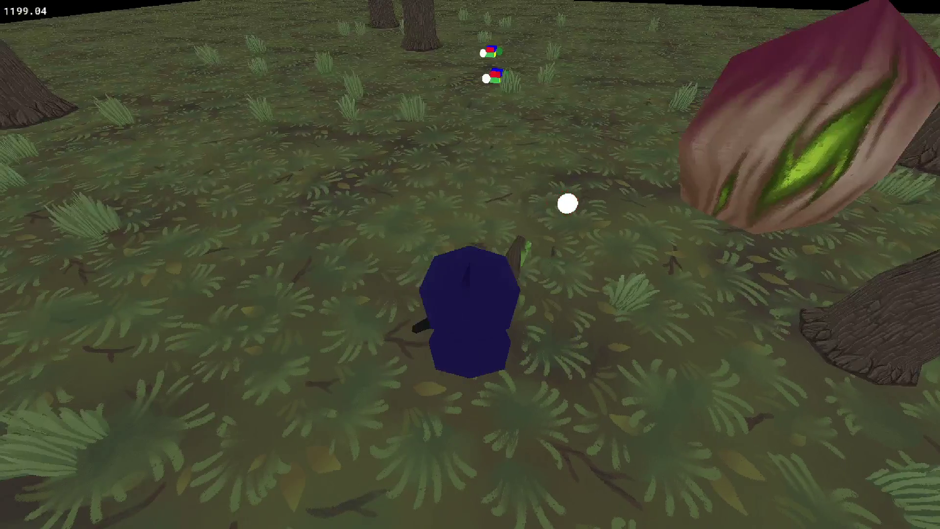
# - Cast three magic circles near the wizard and target reticle, then quit the game with Escape
pyautogui.click(561, 199)
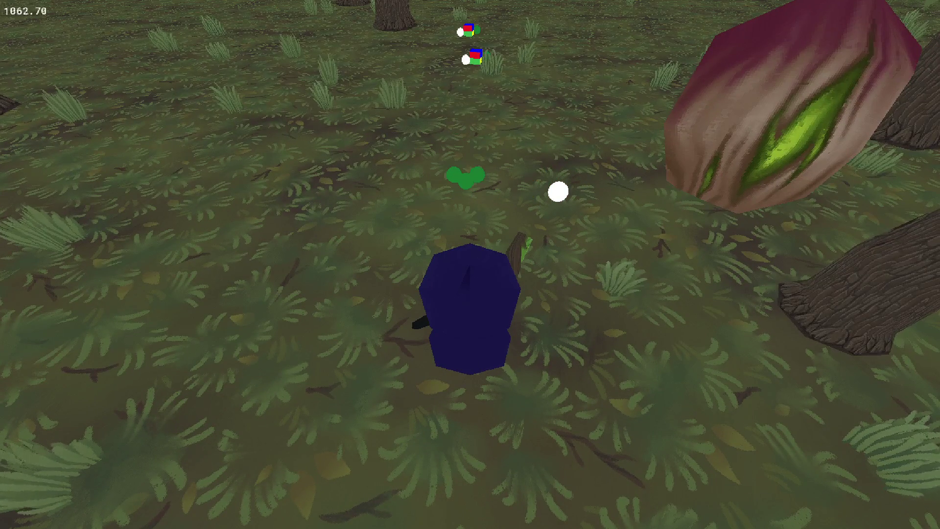
pyautogui.click(558, 192)
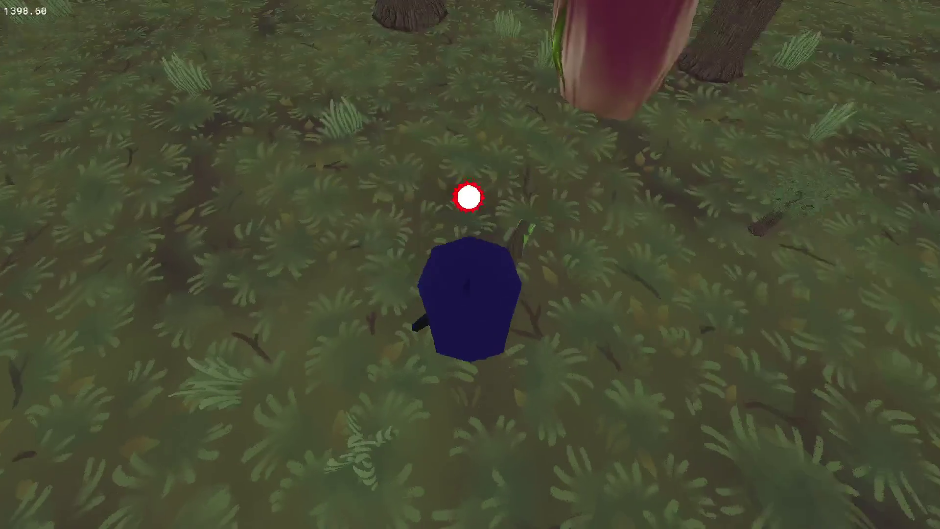
pyautogui.click(468, 195)
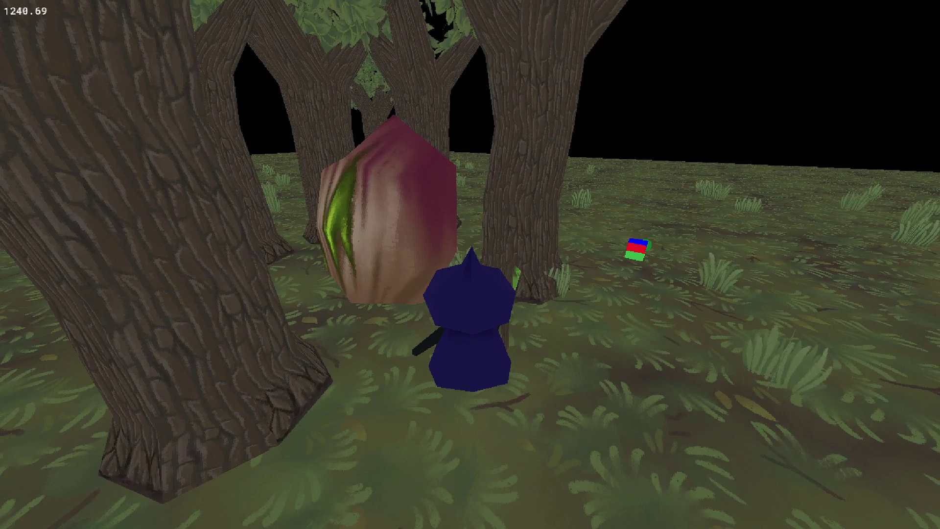
pyautogui.press('Escape')
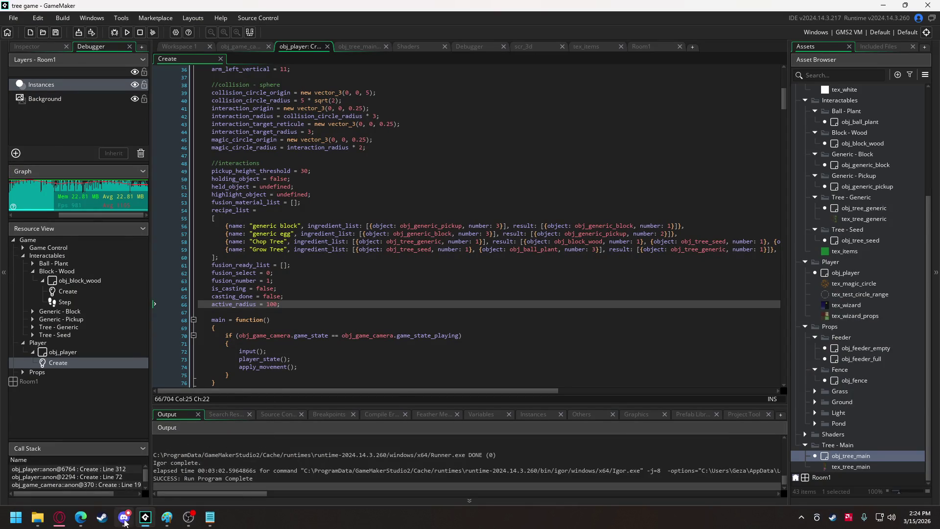
# - Download plumleaf.obj and plumtree.obj from Discord's #art-assets channel and return to GameMaker
pyautogui.click(124, 517)
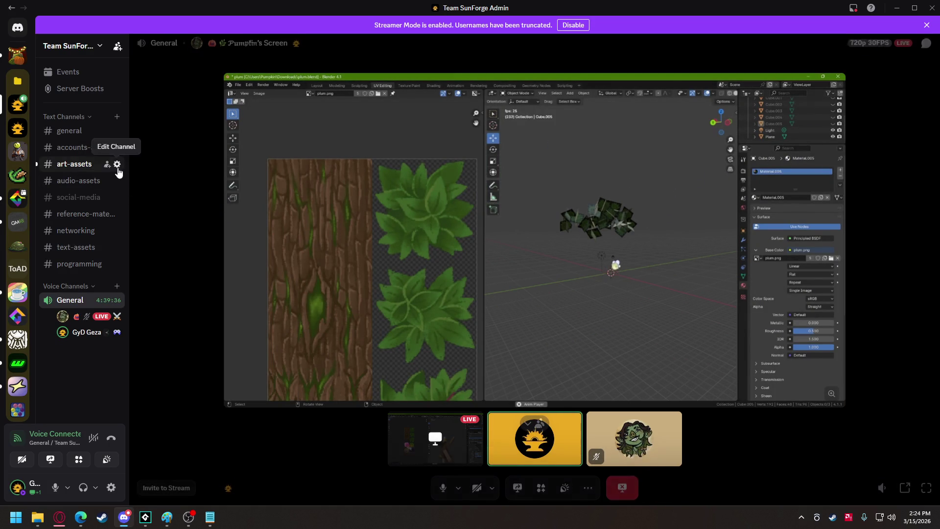
pyautogui.click(79, 164)
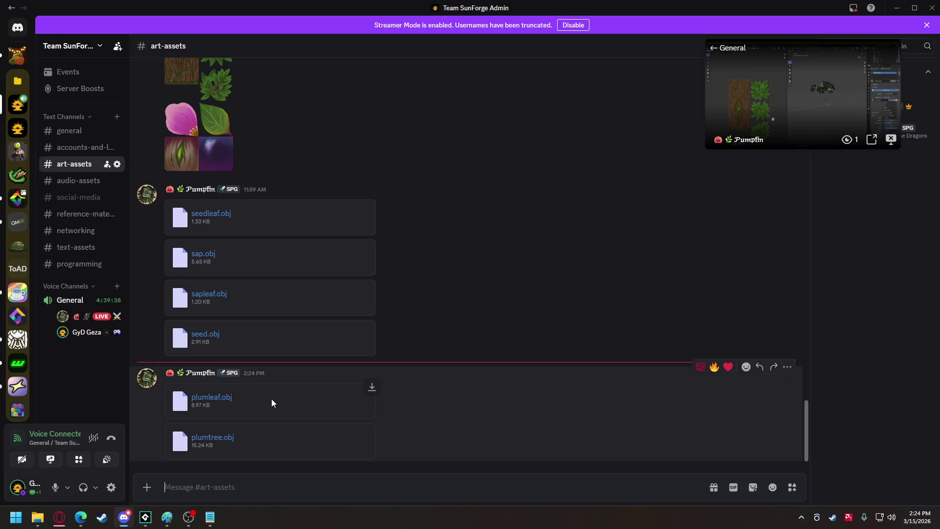
pyautogui.click(372, 388)
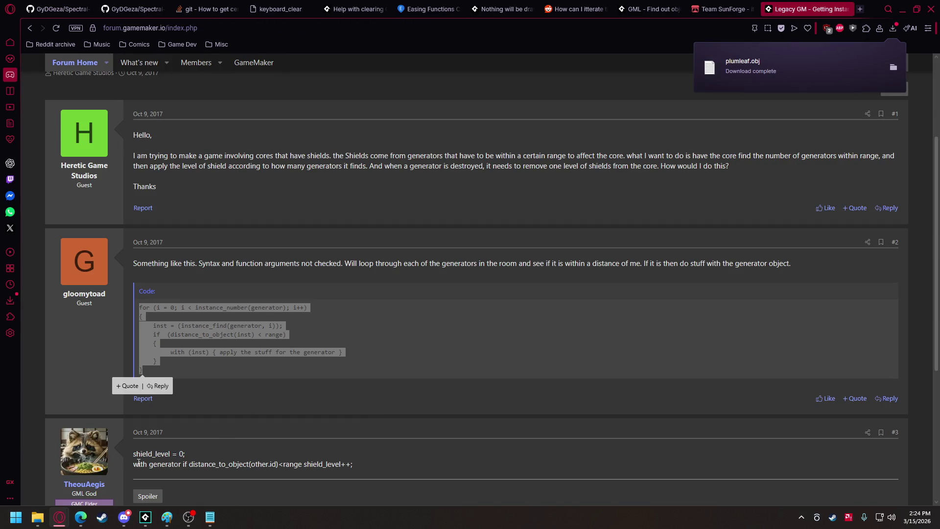
pyautogui.click(124, 518)
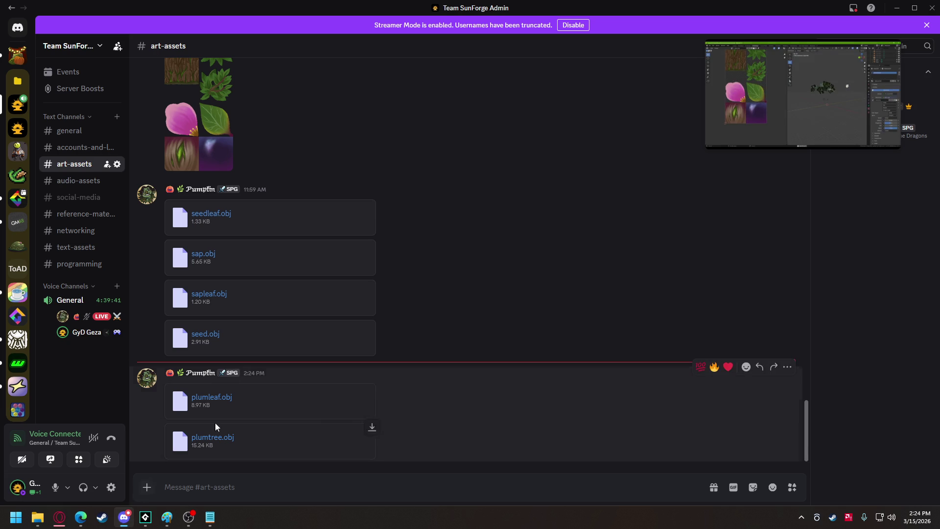
pyautogui.click(372, 431)
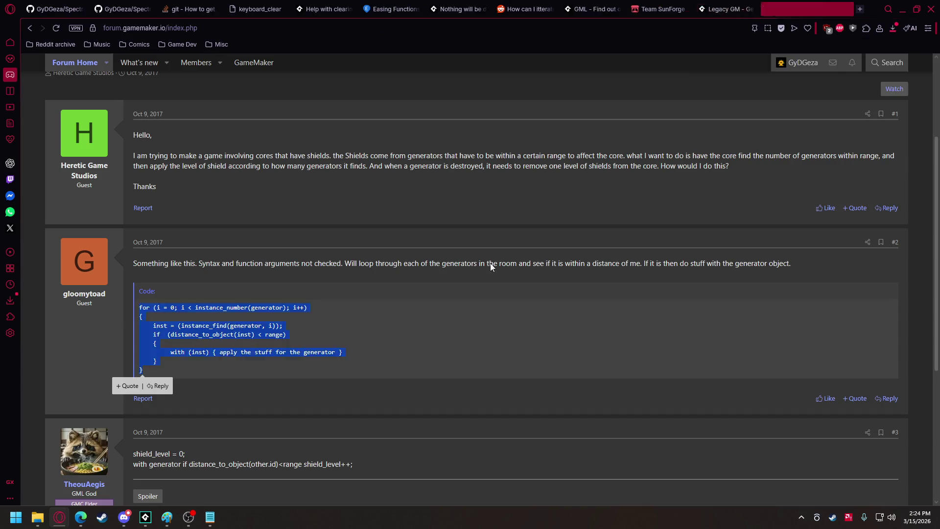
pyautogui.click(904, 11)
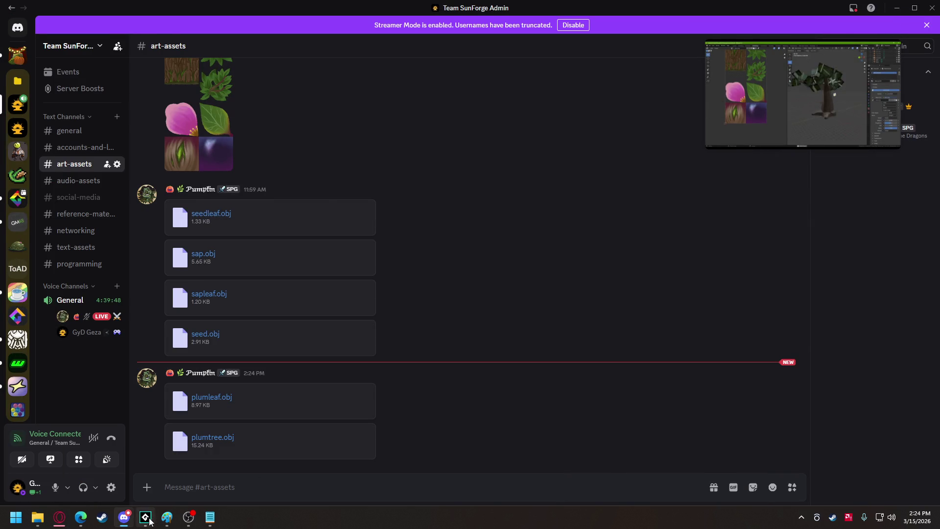
pyautogui.click(145, 517)
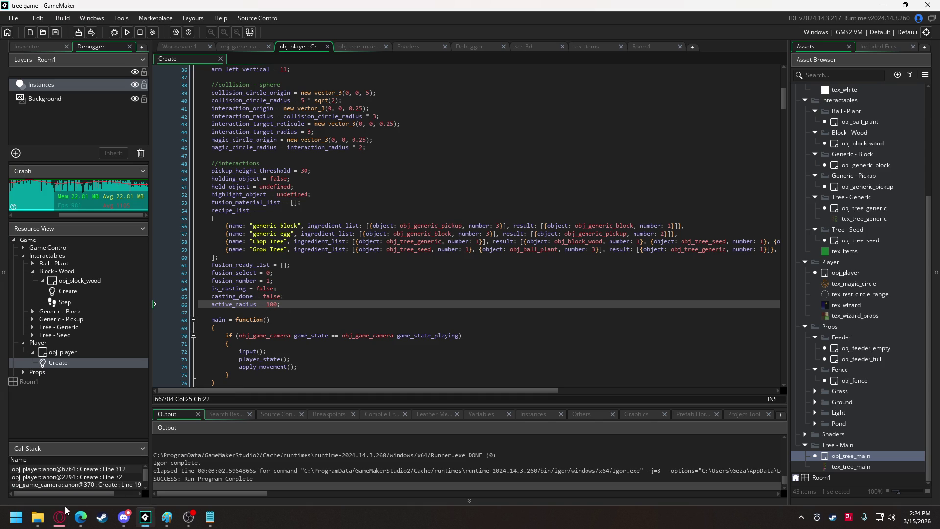
# - In Downloads, rename plumleaf.obj to tree_main_leaf.obj
pyautogui.click(37, 518)
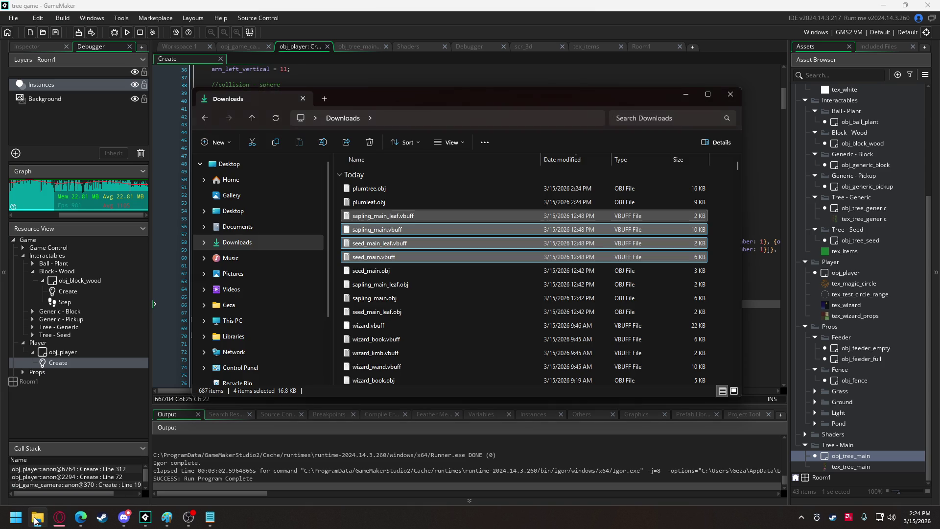
pyautogui.click(378, 193)
pyautogui.click(363, 204)
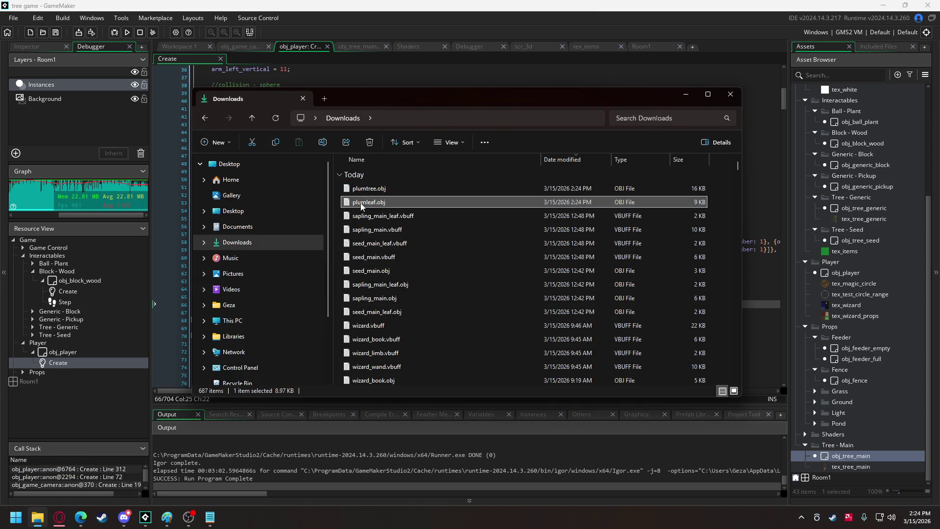
pyautogui.click(362, 205)
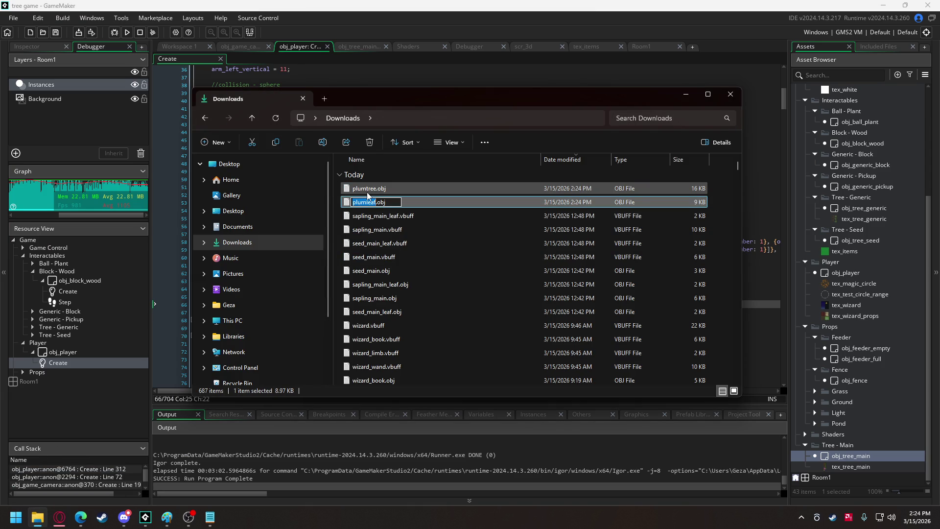
pyautogui.write('tree_main')
pyautogui.write('_leaf')
pyautogui.press('Return')
# - Rename plumtree.obj to tree_main.obj by replacing 'plum' with '_main'
pyautogui.click(368, 192)
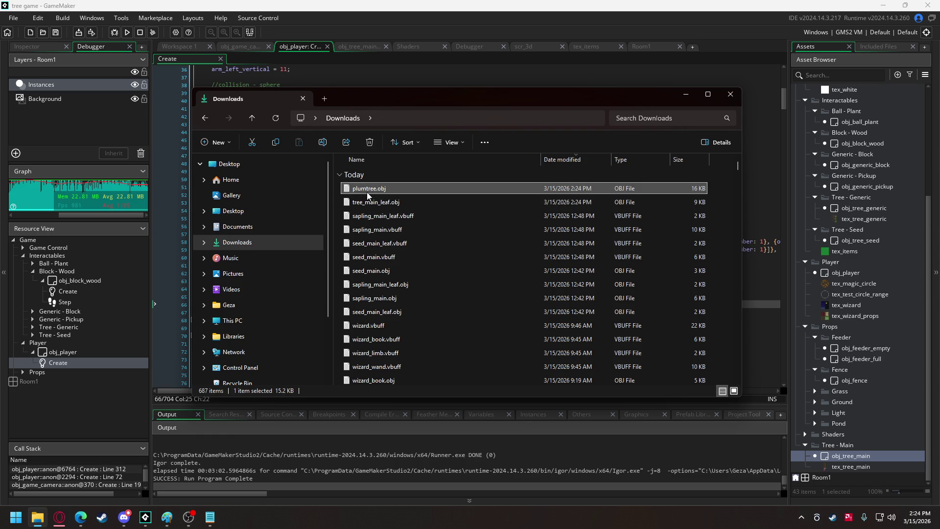
pyautogui.click(368, 191)
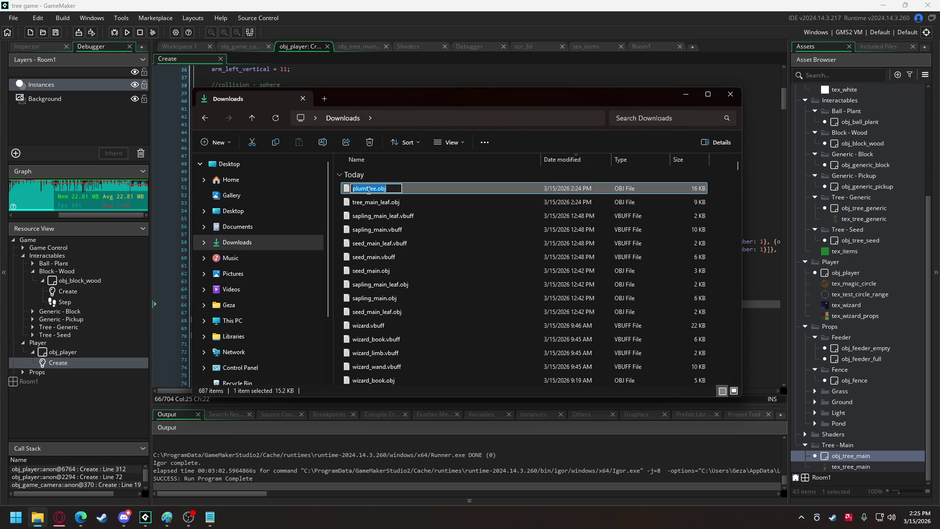
pyautogui.click(368, 191)
pyautogui.doubleClick(369, 191)
pyautogui.click(368, 191)
pyautogui.press('BackSpace')
pyautogui.press('BackSpace')
pyautogui.press('BackSpace')
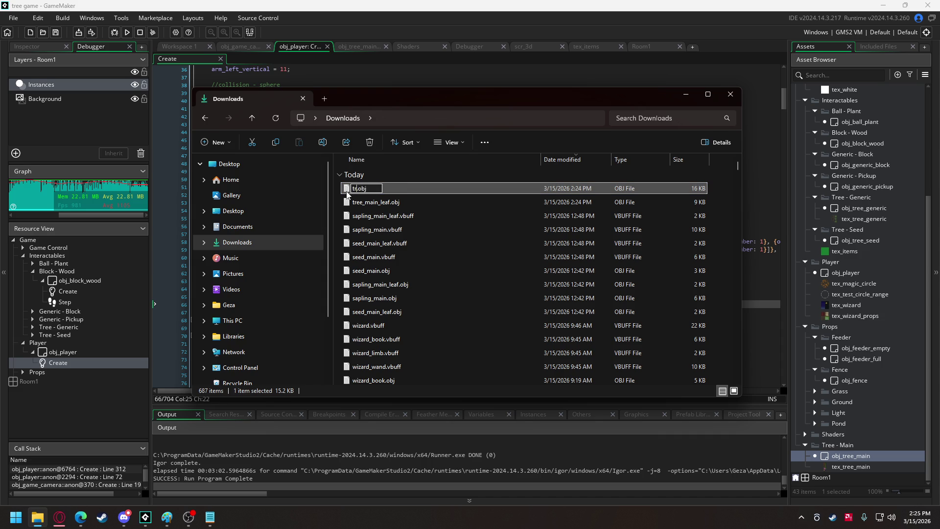
pyautogui.write('ee_main')
pyautogui.press('Return')
# - Select both renamed model files and check their text contents
pyautogui.keyDown('ctrl'); pyautogui.click(380, 201); pyautogui.keyUp('ctrl')
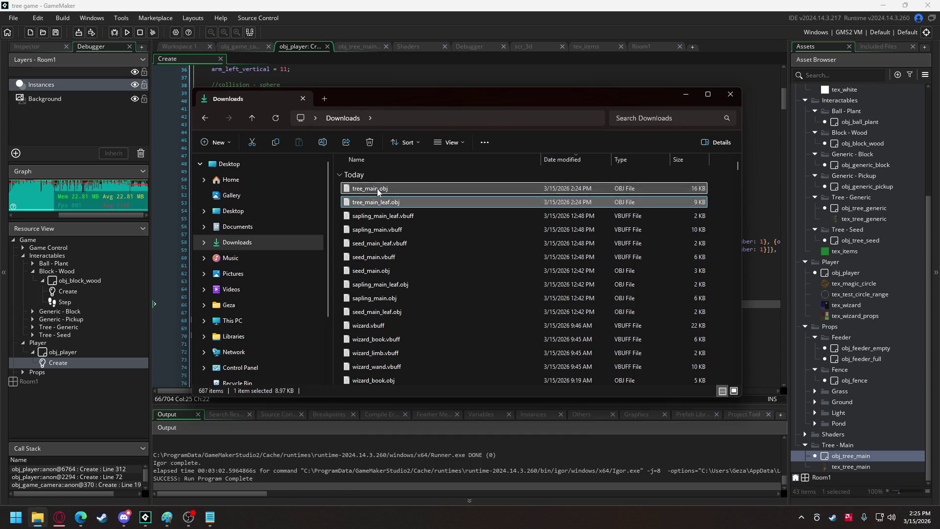
pyautogui.hotkey('alt', 'Tab')
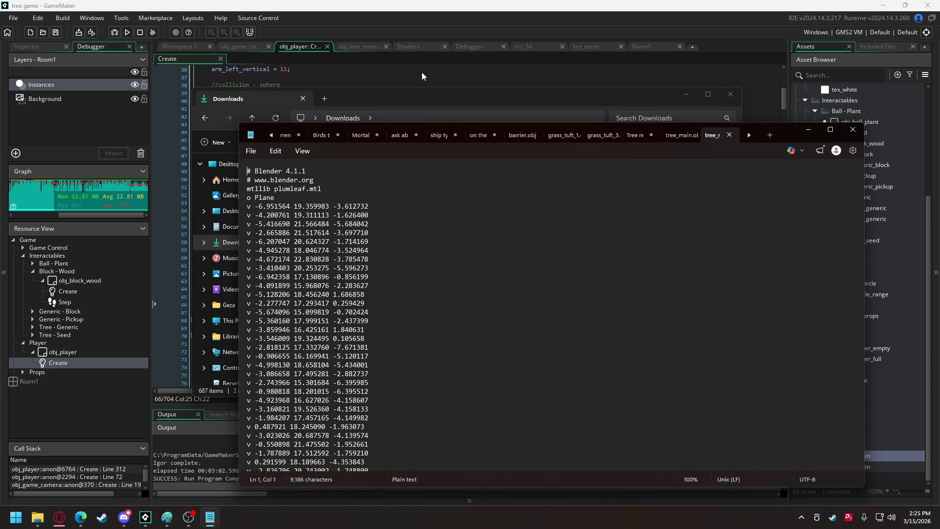
pyautogui.click(809, 130)
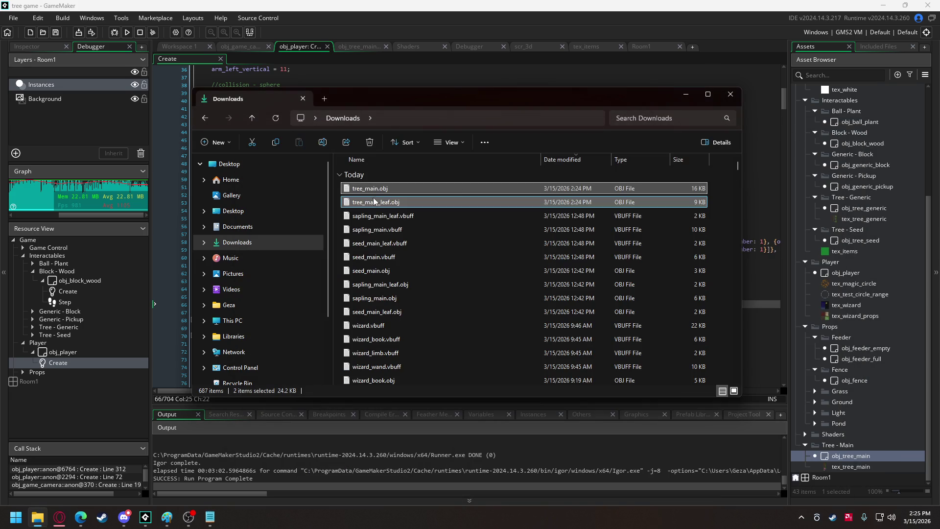
# - Add tree_main.obj and tree_main_leaf.obj to the GameMaker project as included files
pyautogui.moveTo(377, 202); pyautogui.dragTo(416, 75)
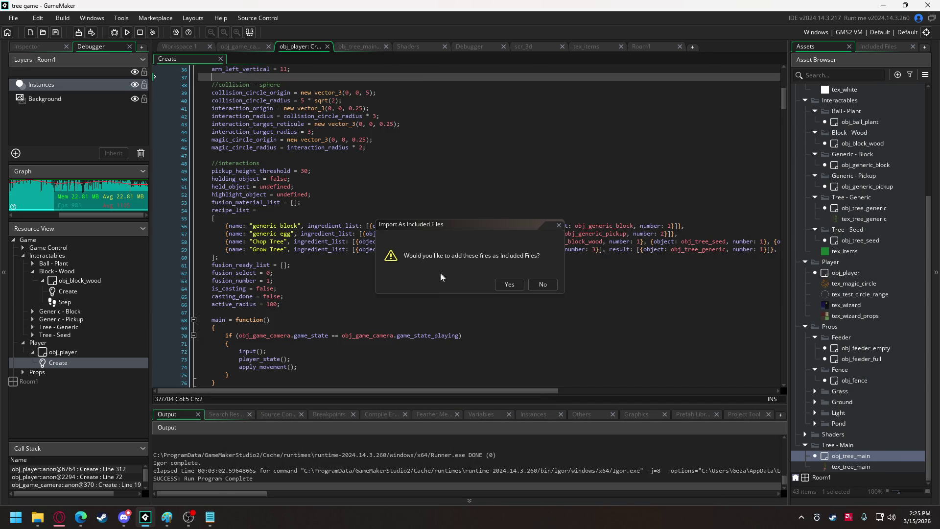
pyautogui.click(509, 284)
pyautogui.click(240, 46)
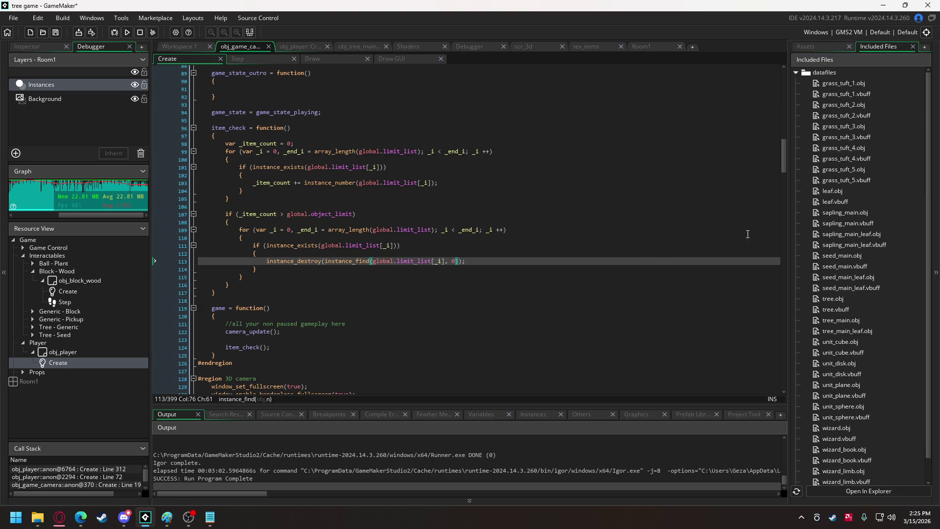
pyautogui.moveTo(784, 164); pyautogui.dragTo(767, 296)
pyautogui.scroll(-6, 656, 302)
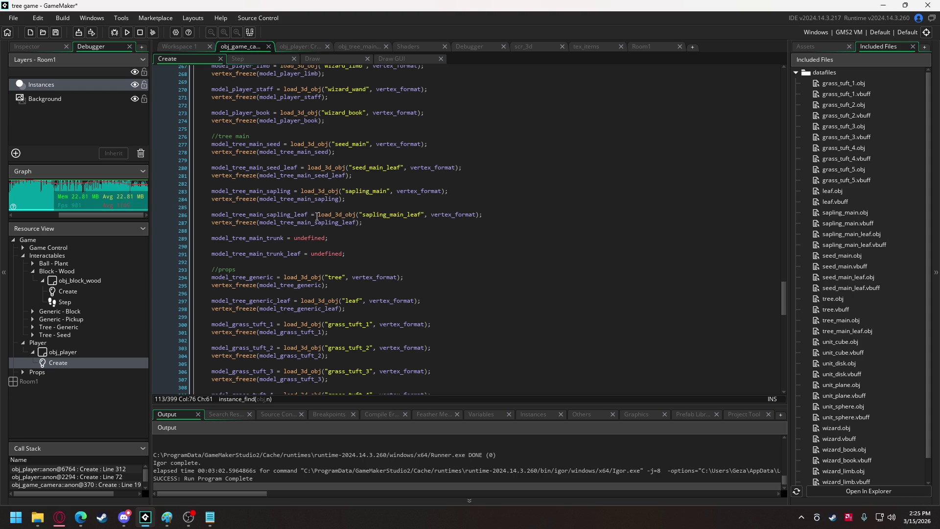
# - Replace the undefined trunk model assignments with loading code for tree_main and tree_main_leaf
pyautogui.moveTo(318, 216); pyautogui.dragTo(362, 227)
pyautogui.hotkey('ctrl', 'c')
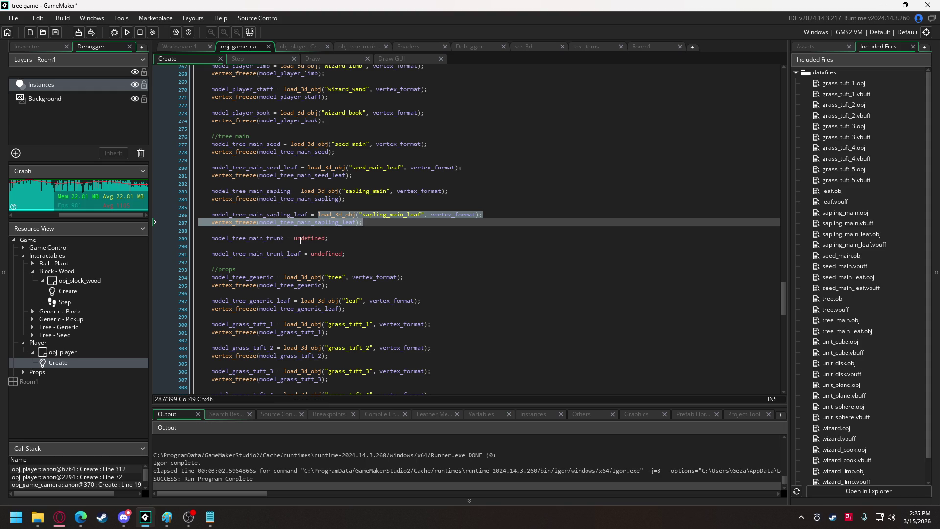
pyautogui.moveTo(294, 238)
pyautogui.mouseDown()
pyautogui.moveTo(328, 239)
pyautogui.moveTo(353, 262)
pyautogui.moveTo(342, 239)
pyautogui.moveTo(398, 241)
pyautogui.mouseUp()
pyautogui.hotkey('ctrl', 'v')
pyautogui.hotkey('ctrl', 'v')
pyautogui.write('tree_main')
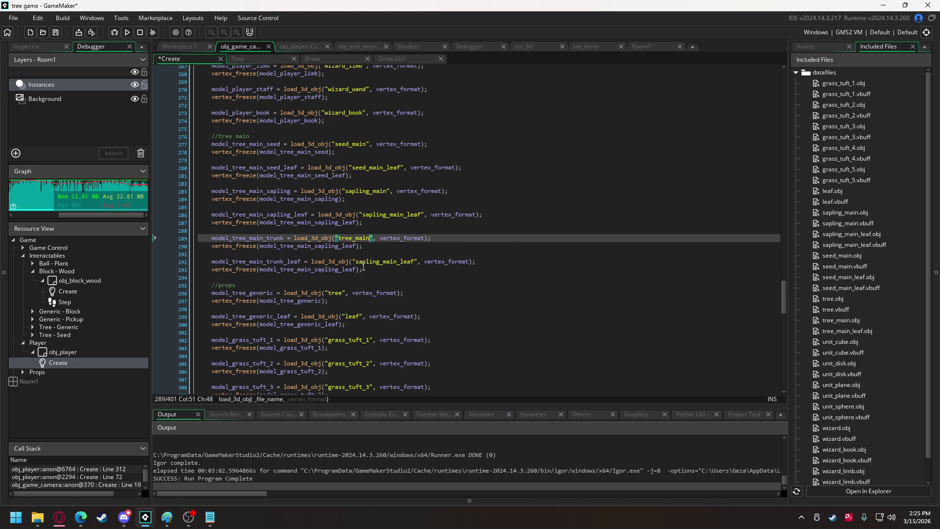
pyautogui.moveTo(355, 263)
pyautogui.mouseDown()
pyautogui.moveTo(411, 266)
pyautogui.moveTo(381, 267)
pyautogui.mouseUp()
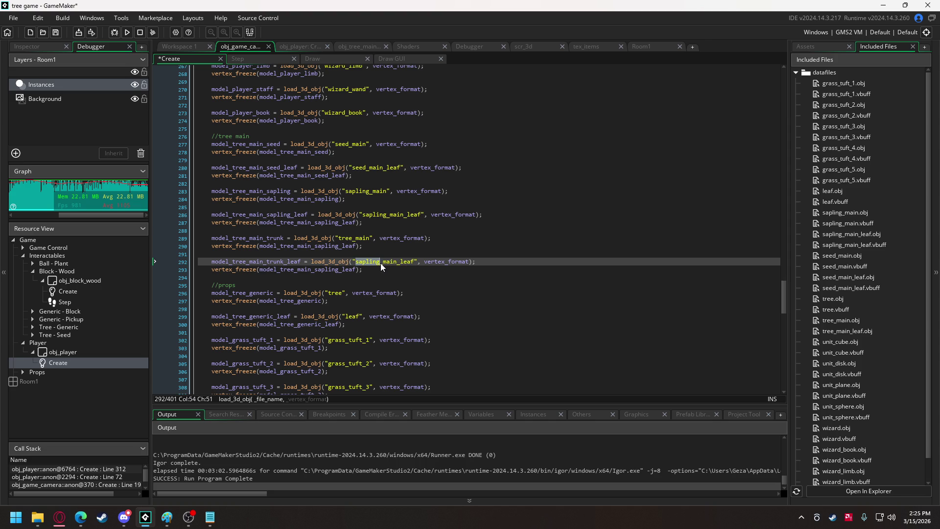
pyautogui.write('tree')
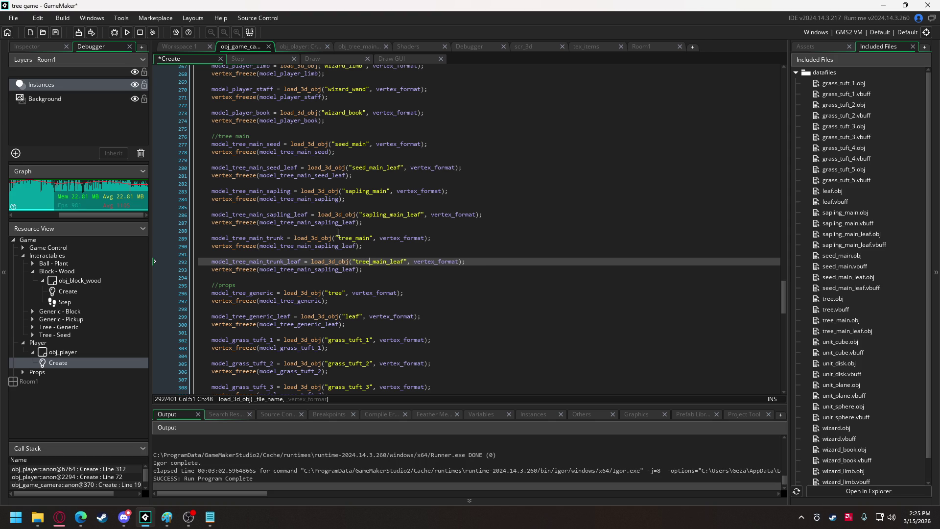
# - Make lines 290 and 293 freeze model_tree_main_trunk and model_tree_main_trunk_leaf
pyautogui.doubleClick(256, 239)
pyautogui.hotkey('ctrl', 'c')
pyautogui.doubleClick(292, 246)
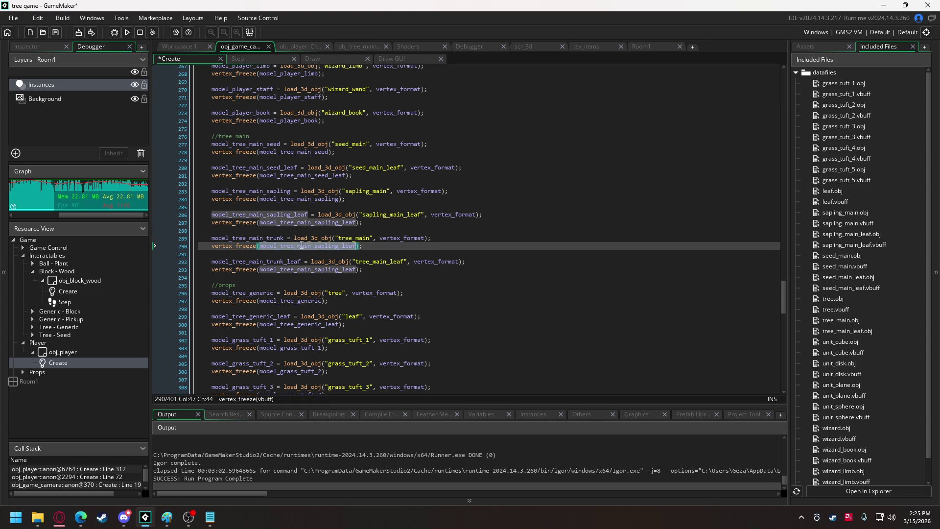
pyautogui.hotkey('ctrl', 'v')
pyautogui.doubleClick(294, 262)
pyautogui.hotkey('ctrl', 'c')
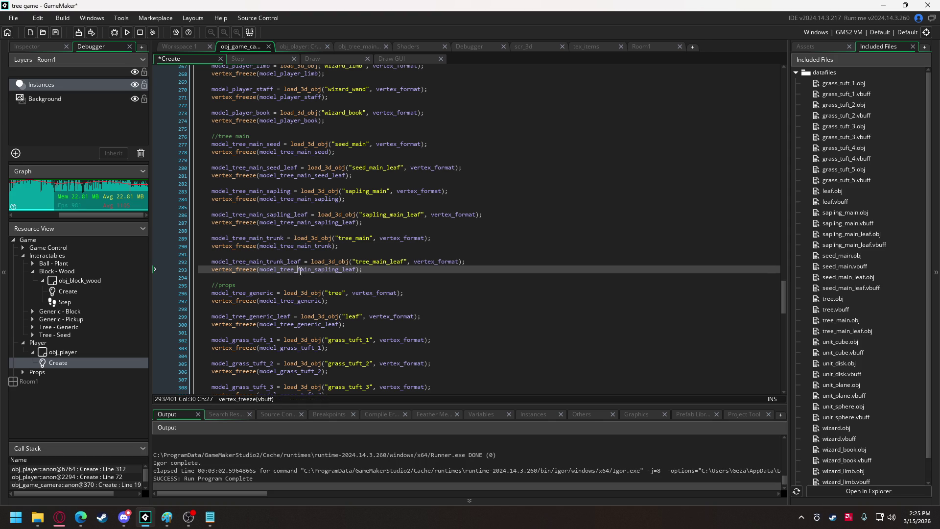
pyautogui.doubleClick(300, 270)
pyautogui.hotkey('ctrl', 'v')
# - Run the game and save both generated tree_main .vbuff vertex buffer files
pyautogui.click(126, 32)
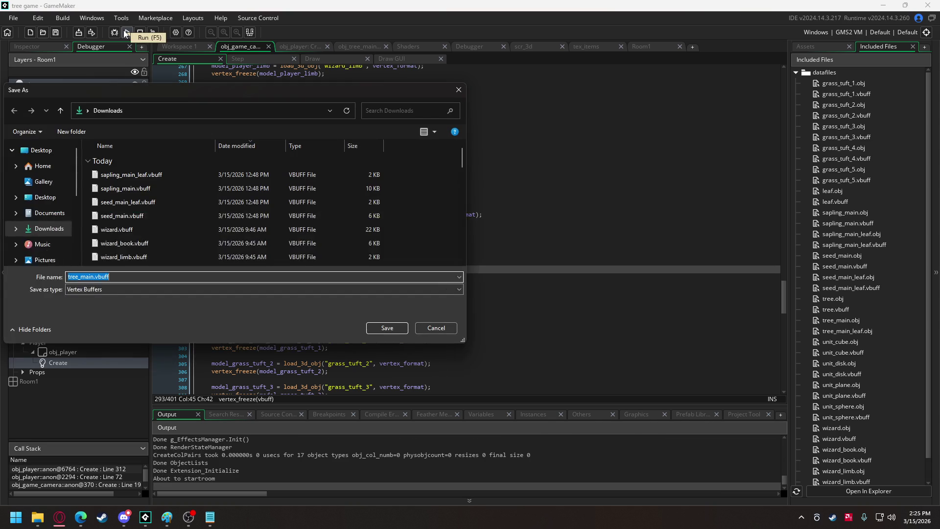
pyautogui.click(375, 332)
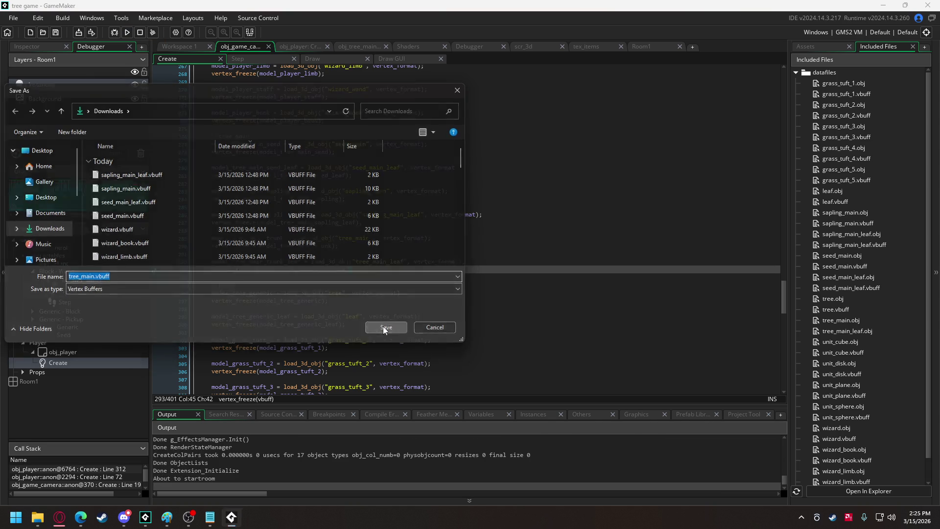
pyautogui.click(374, 332)
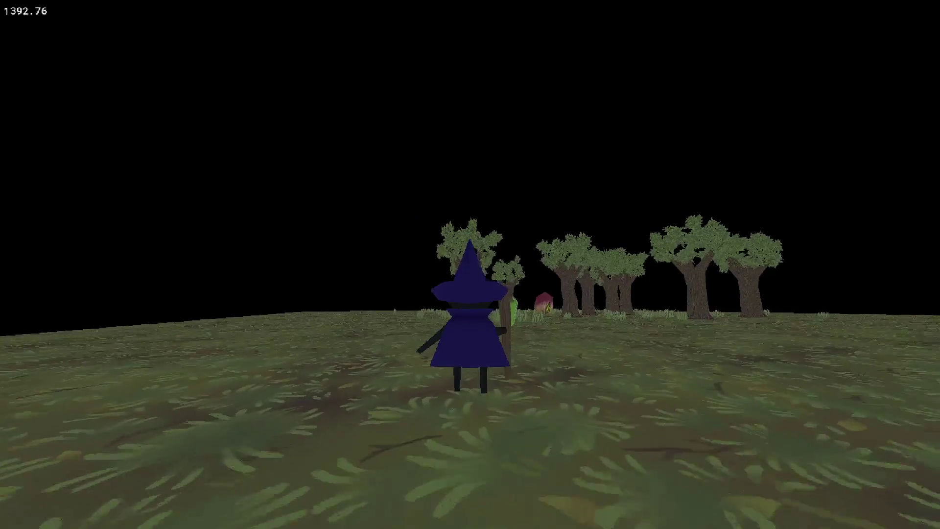
# - Walk the wizard into the forest, past the red flower creature and orange magic circle
pyautogui.press('w')
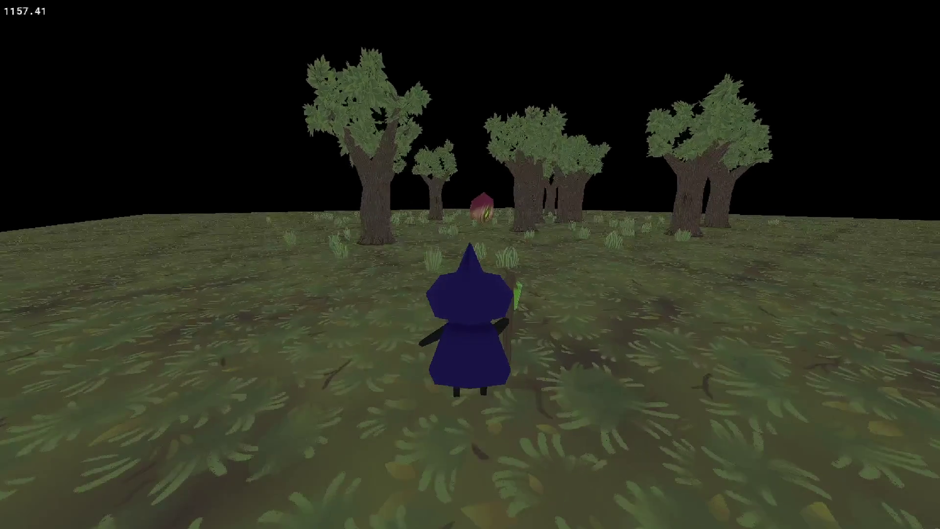
pyautogui.press('w')
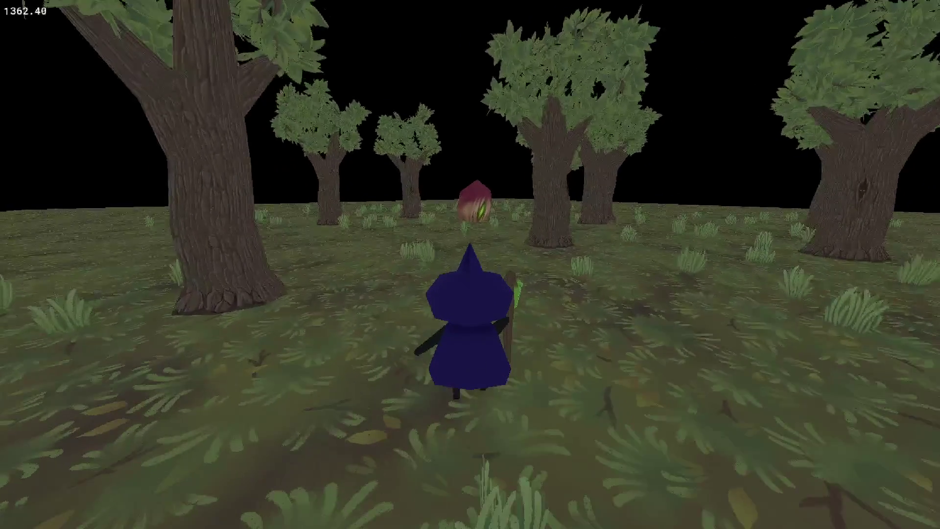
pyautogui.press('w')
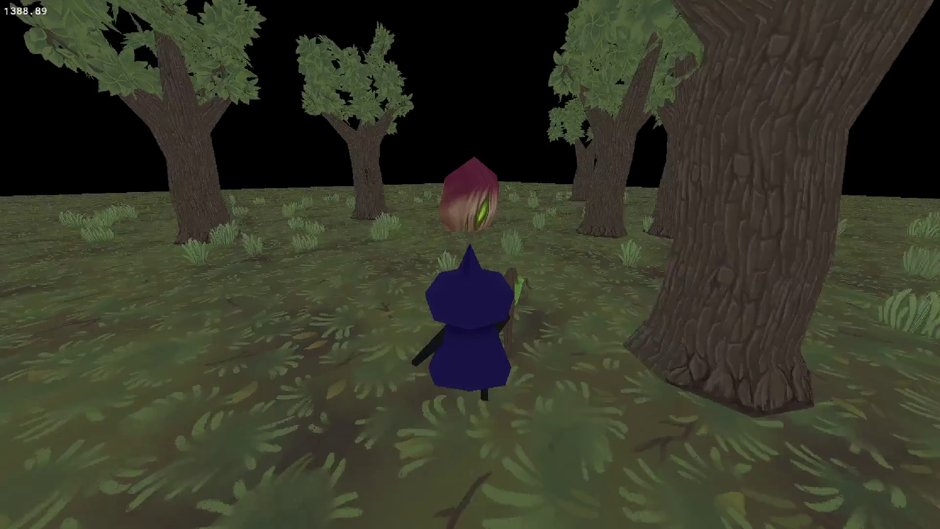
pyautogui.press('w')
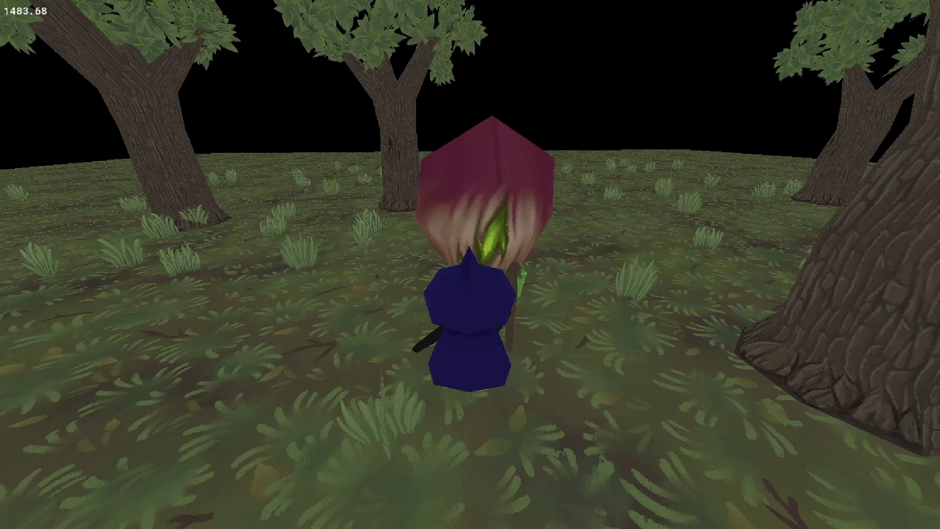
pyautogui.press('a')
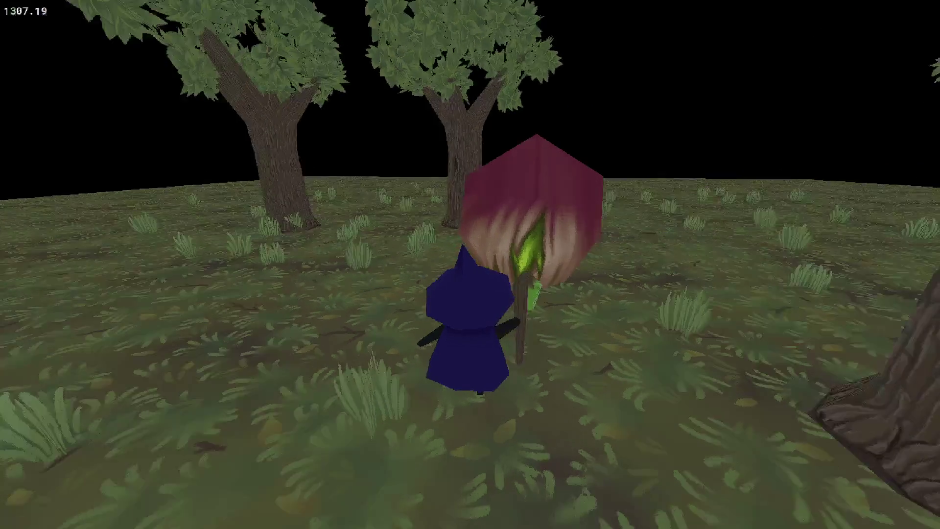
pyautogui.press('w')
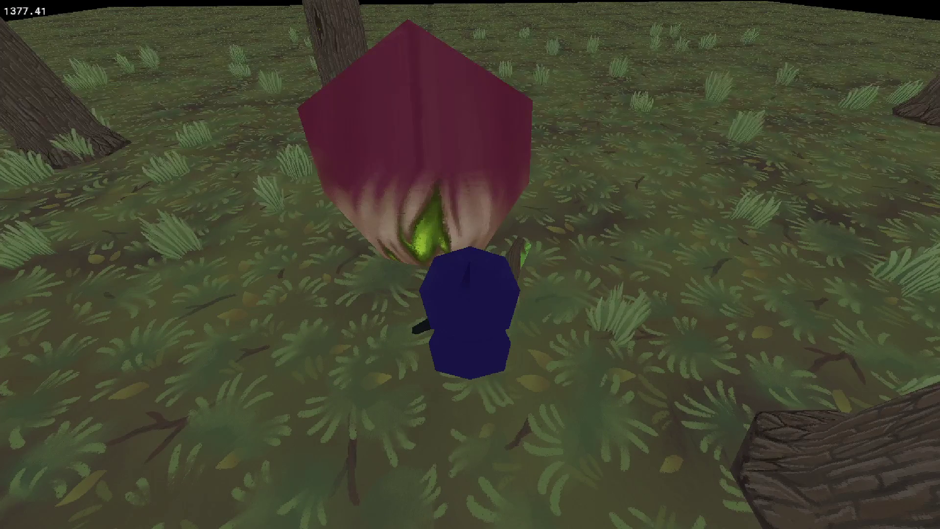
pyautogui.press('a')
pyautogui.press('s')
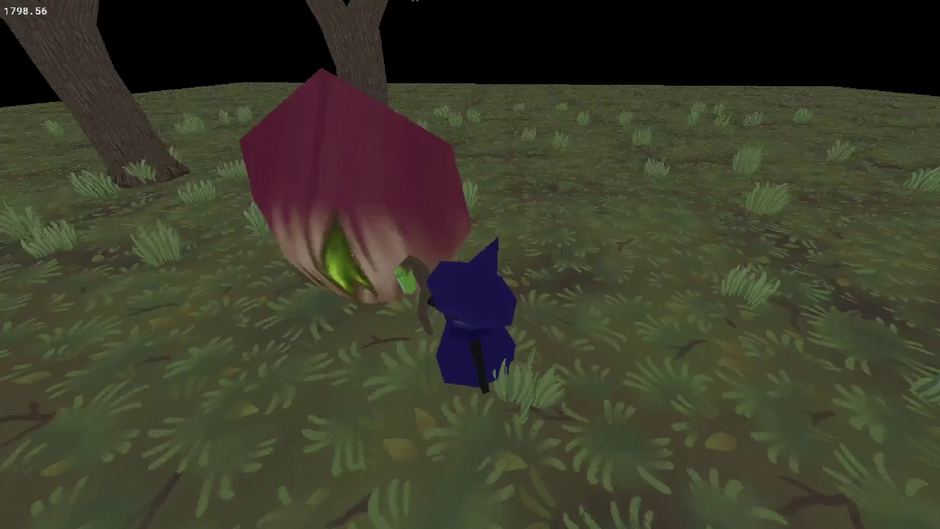
pyautogui.press('w')
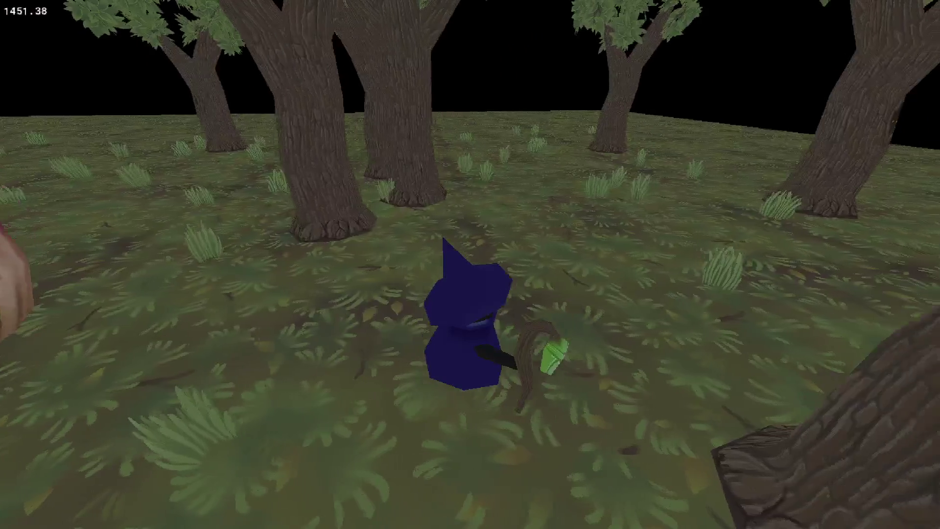
pyautogui.press('a')
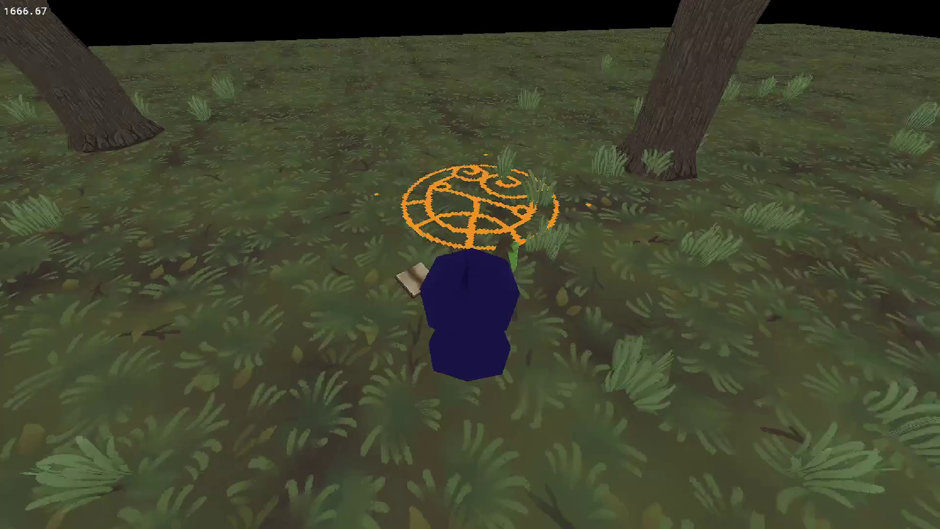
pyautogui.press('w')
pyautogui.press('s')
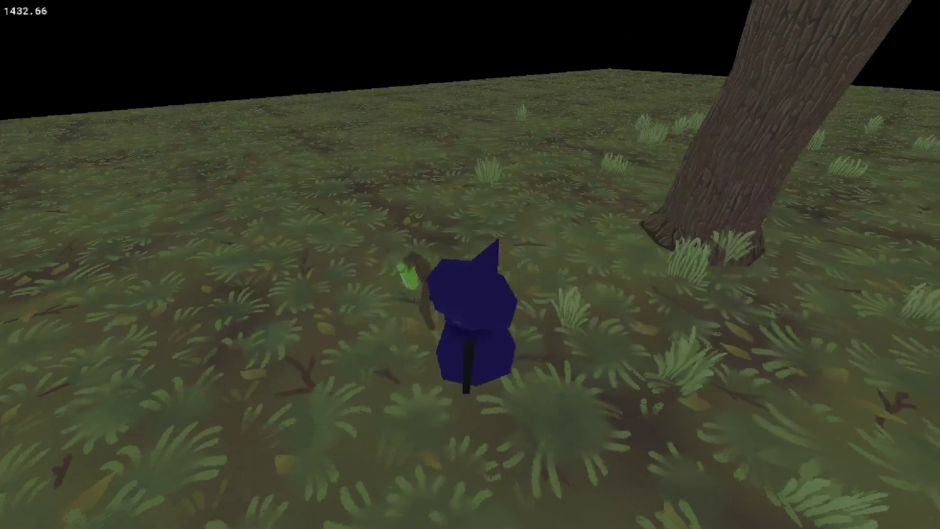
pyautogui.press('d')
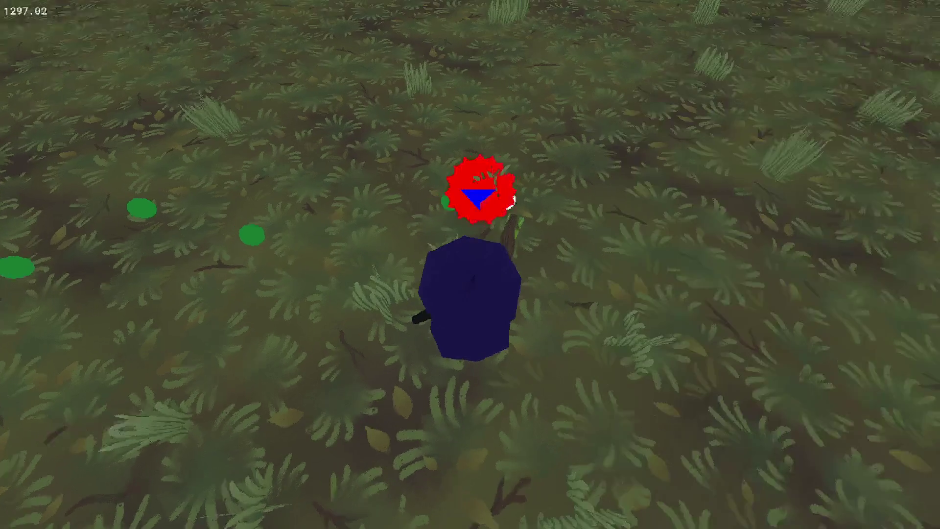
# - Circle the clearing, walk up to the large trunk and red rock, then quit the game
pyautogui.press('d')
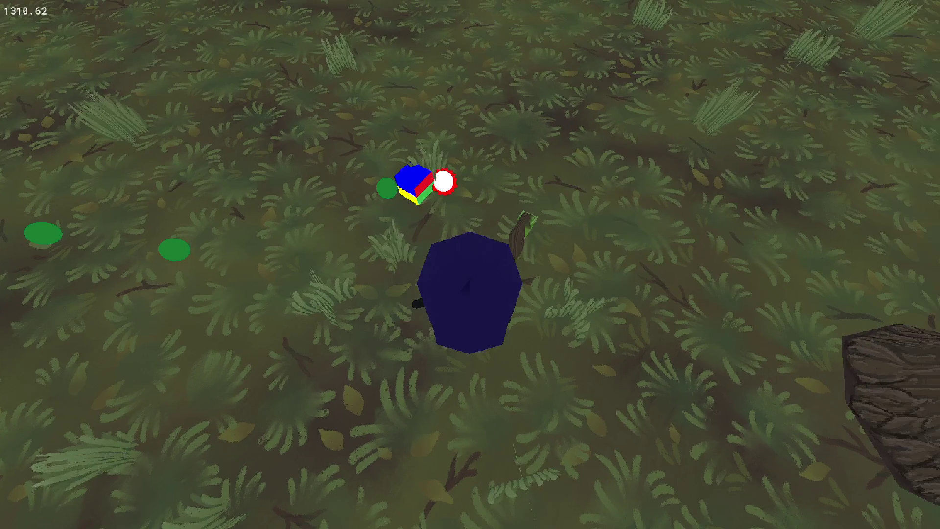
pyautogui.press('a')
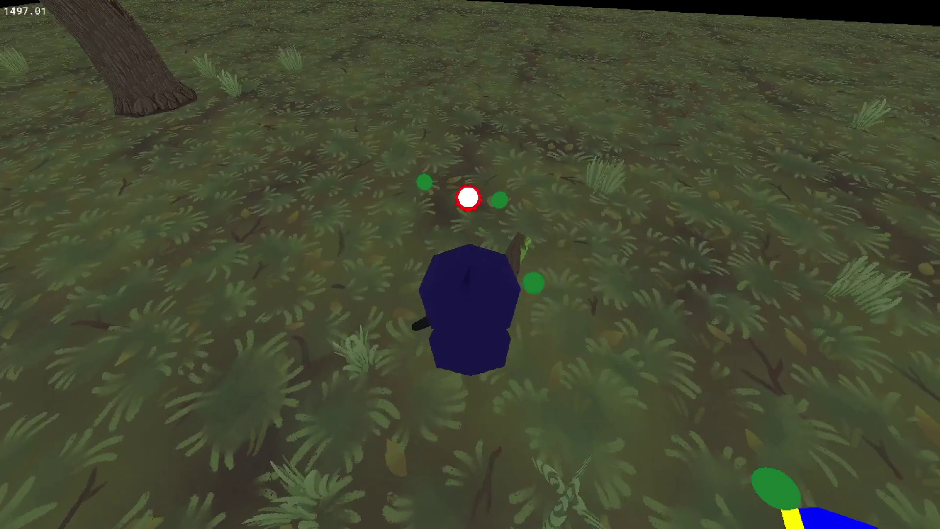
pyautogui.press('a')
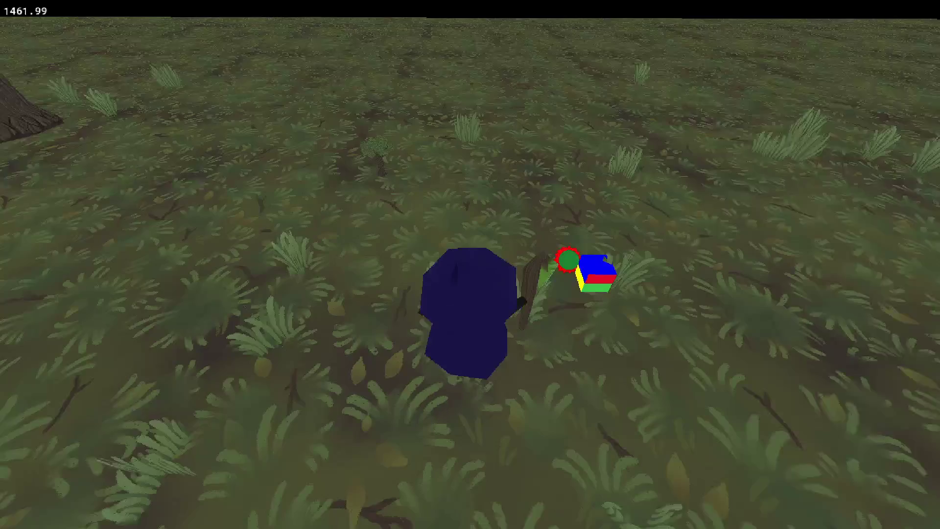
pyautogui.press('a')
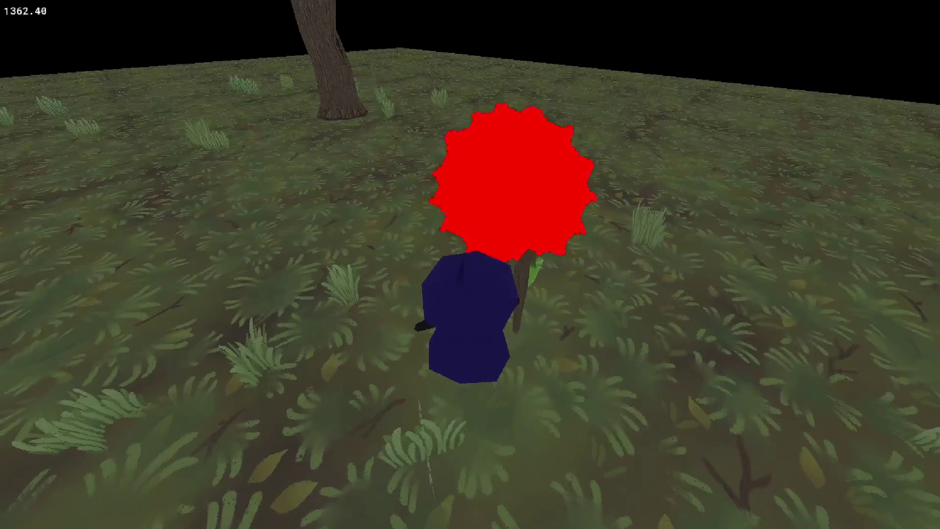
pyautogui.press('a')
pyautogui.press('w')
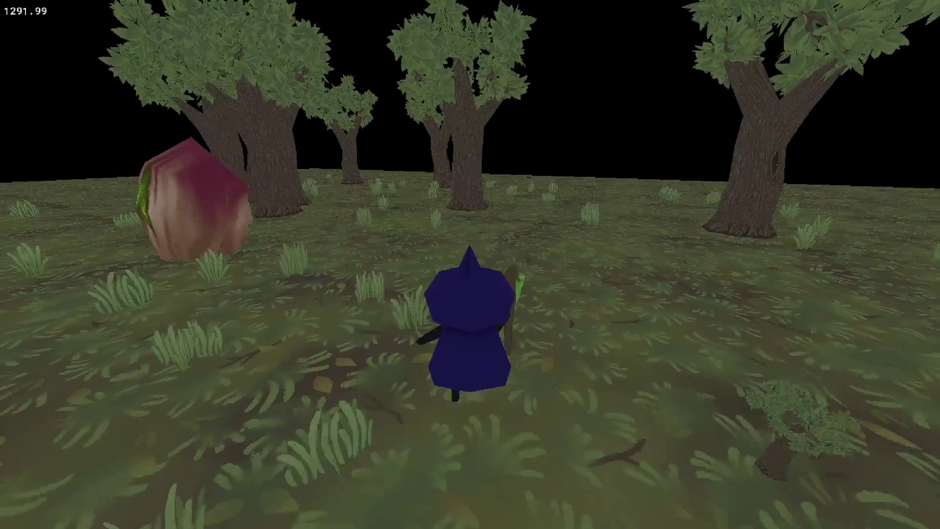
pyautogui.press('w')
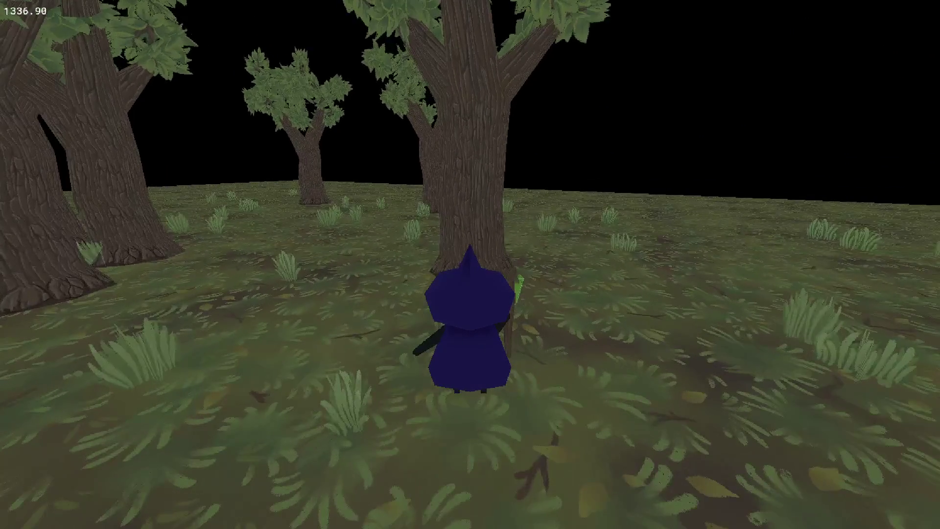
pyautogui.press('a')
pyautogui.press('a')
pyautogui.press('w')
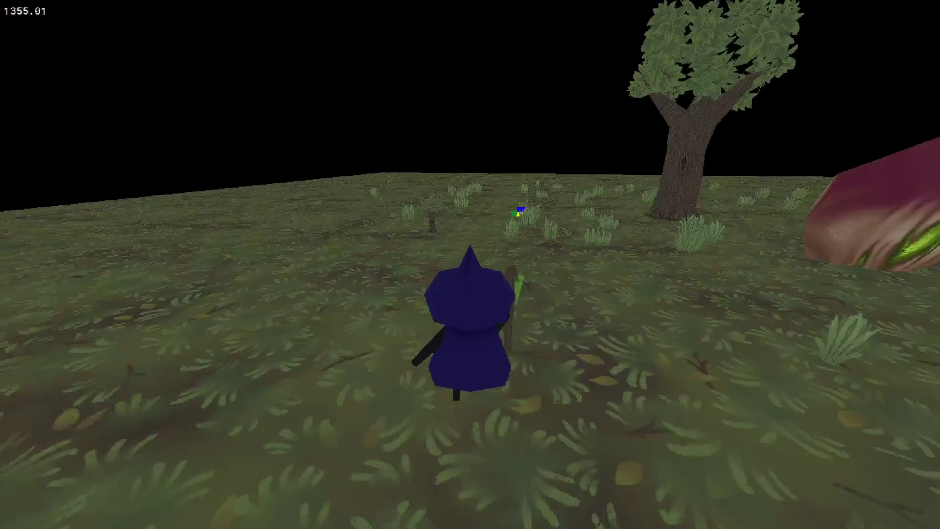
pyautogui.press('d')
pyautogui.press('w')
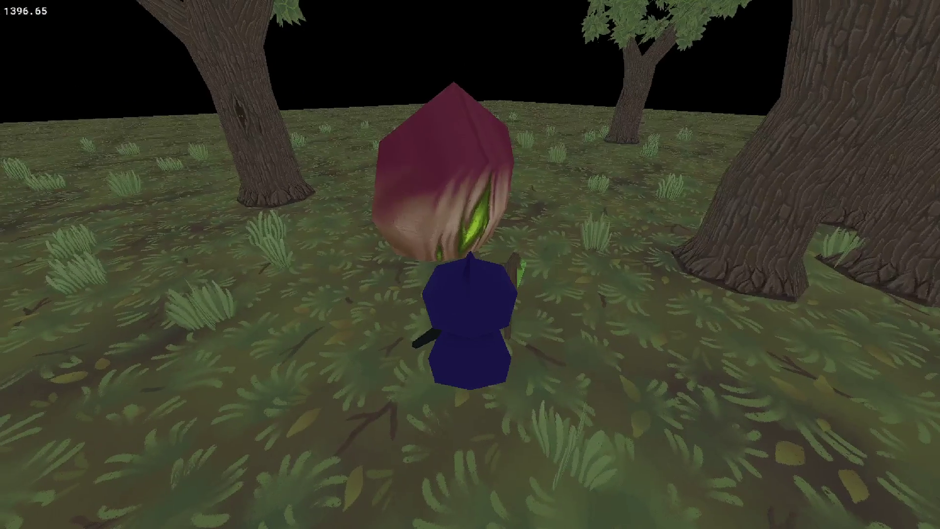
pyautogui.press('a')
pyautogui.press('d')
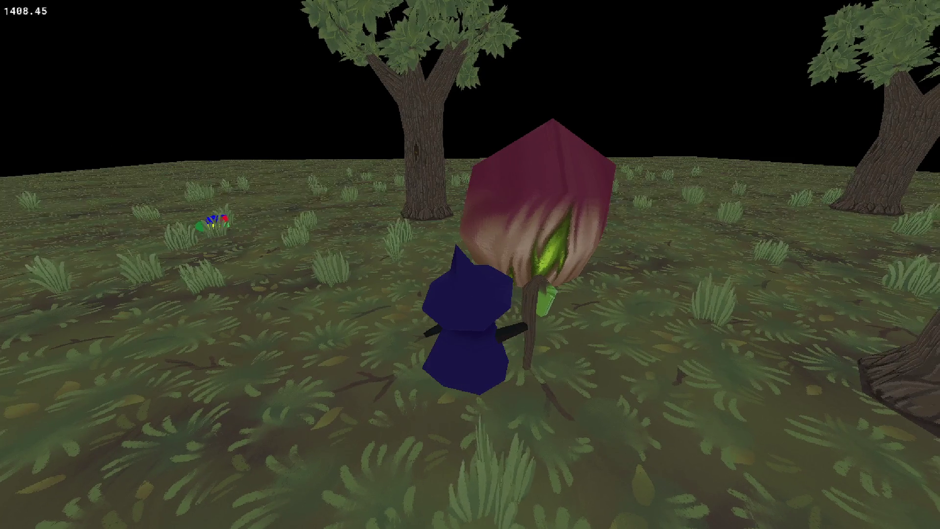
pyautogui.press('a')
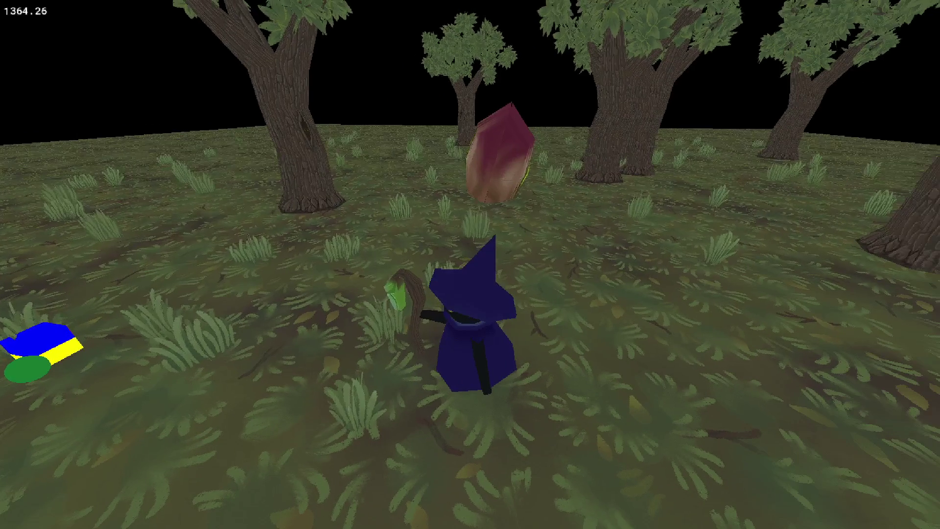
pyautogui.press('Escape')
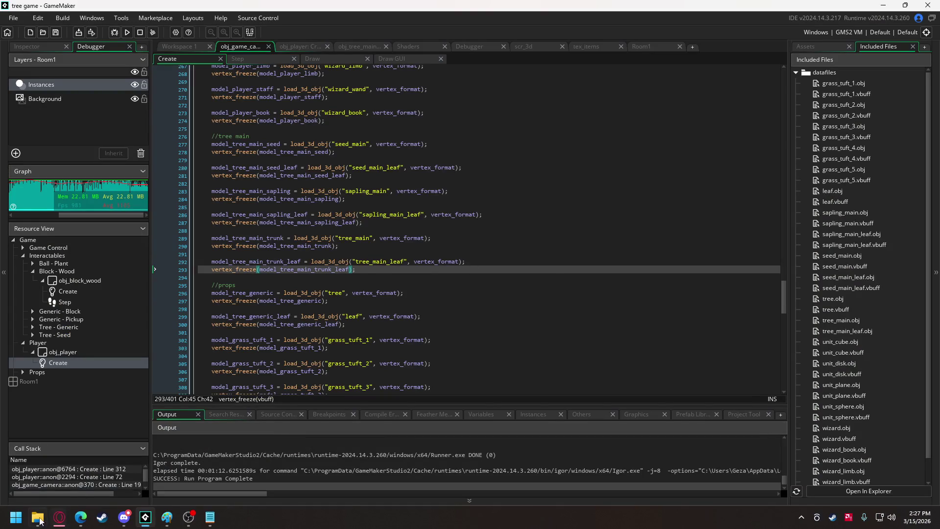